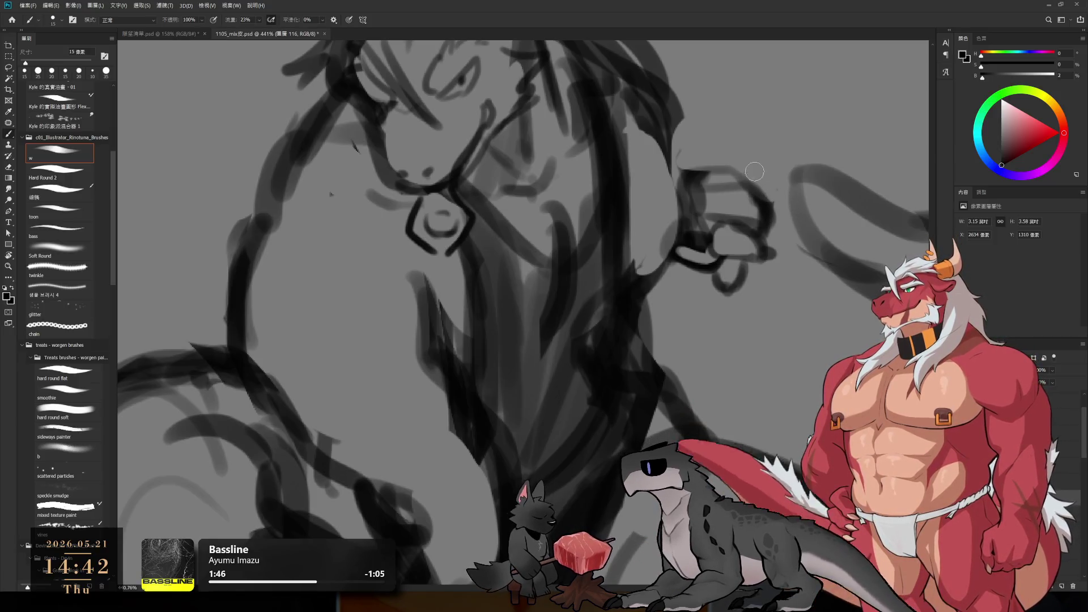
# - Undo the accidental thin artboard and rotate the canvas view back
pyautogui.press('v')
pyautogui.moveTo(703, 165); pyautogui.dragTo(759, 165)
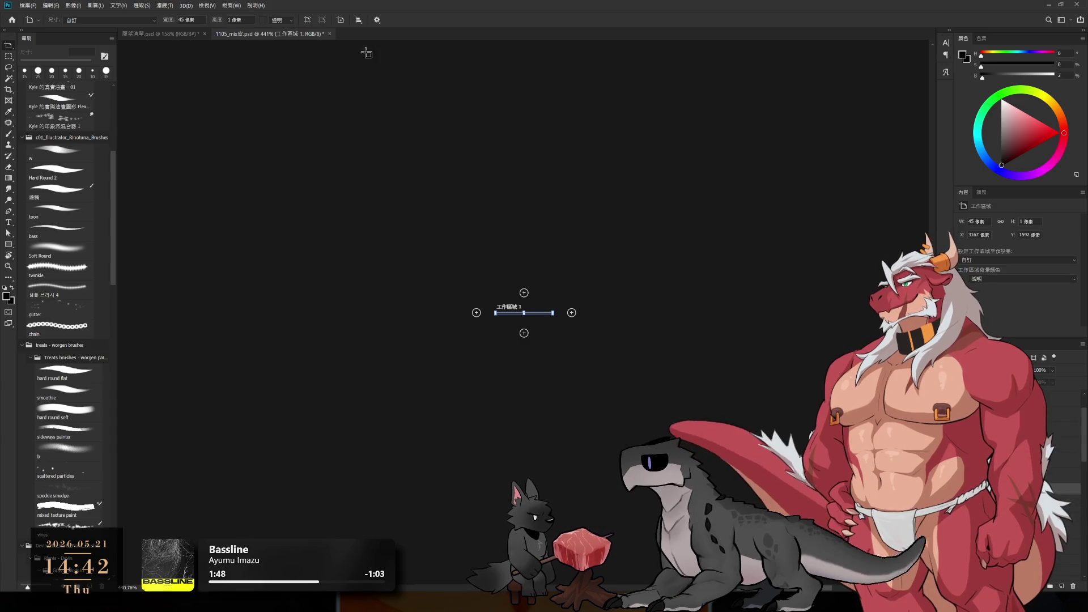
pyautogui.hotkey('ctrl', 'z')
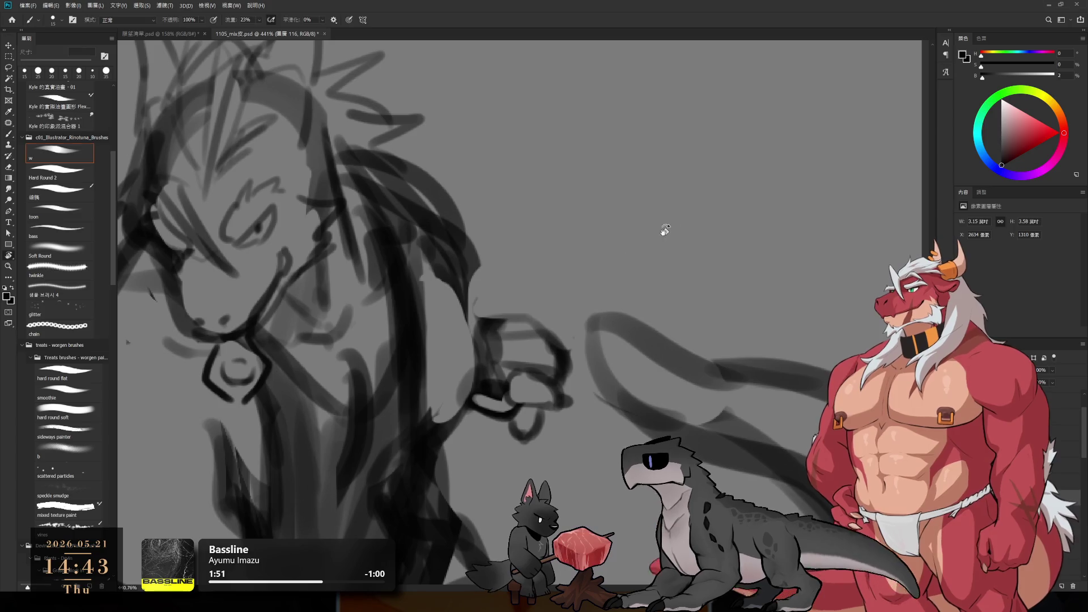
pyautogui.press('r')
pyautogui.moveTo(660, 228)
pyautogui.mouseDown()
pyautogui.moveTo(765, 278)
pyautogui.moveTo(768, 218)
pyautogui.moveTo(664, 284)
pyautogui.mouseUp()
# - Redraw a dark curve under the fist with an 8 px brush, then zoom out
pyautogui.press('b')
pyautogui.moveTo(616, 257)
pyautogui.mouseDown()
pyautogui.moveTo(646, 253)
pyautogui.moveTo(672, 267)
pyautogui.moveTo(694, 306)
pyautogui.moveTo(692, 330)
pyautogui.mouseUp()
pyautogui.hotkey('ctrl', 'z')
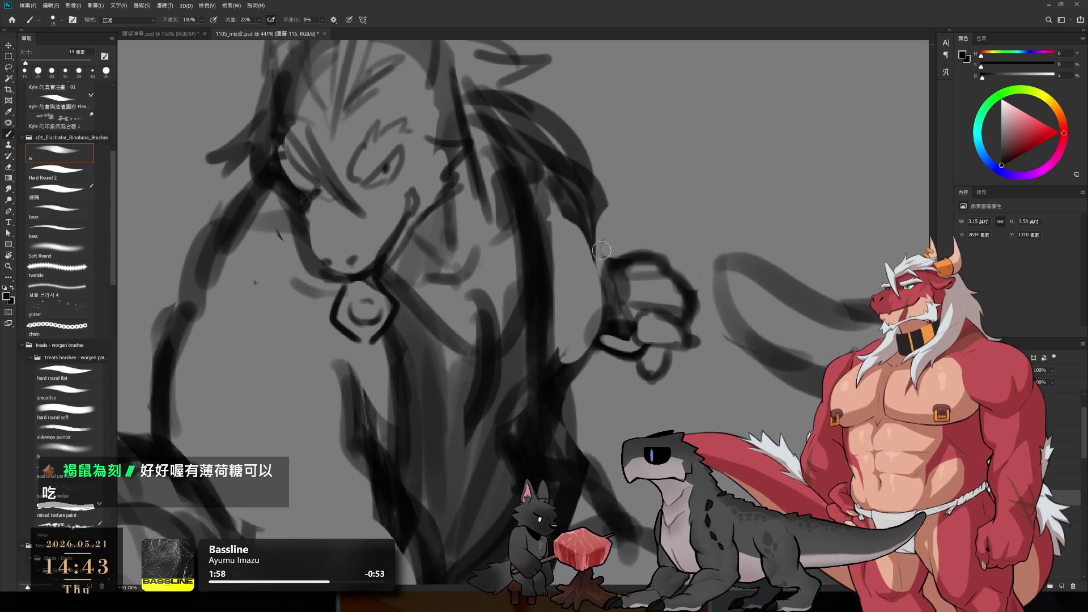
pyautogui.moveTo(583, 391)
pyautogui.mouseDown()
pyautogui.moveTo(672, 363)
pyautogui.moveTo(650, 375)
pyautogui.mouseUp()
pyautogui.press('[')
pyautogui.press('[')
pyautogui.press('[')
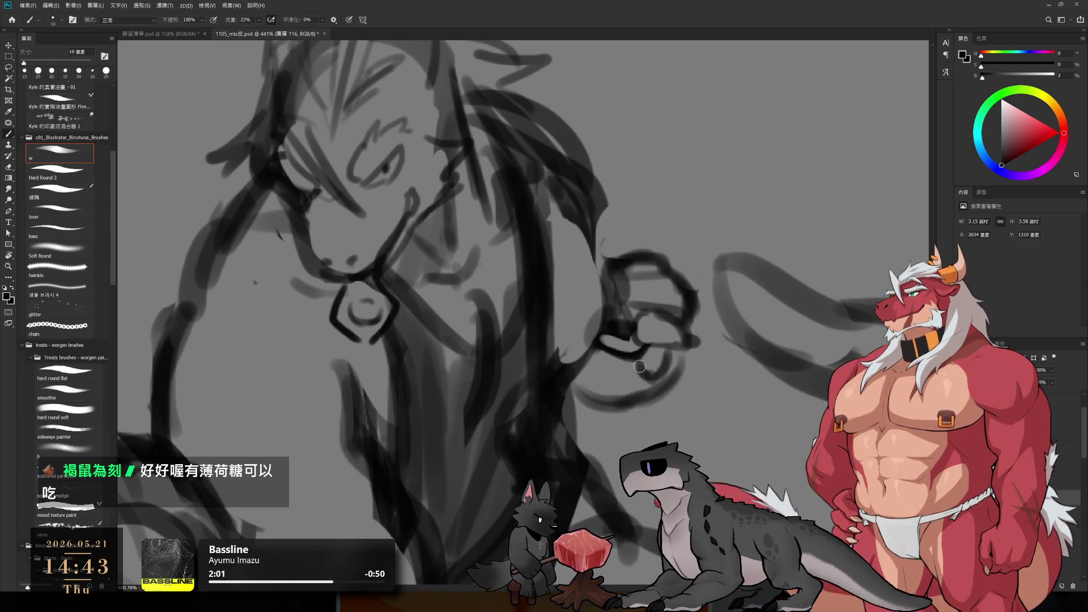
pyautogui.keyDown('ctrl'); pyautogui.keyDown('alt'); pyautogui.click(644, 368); pyautogui.keyUp('alt'); pyautogui.keyUp('ctrl')
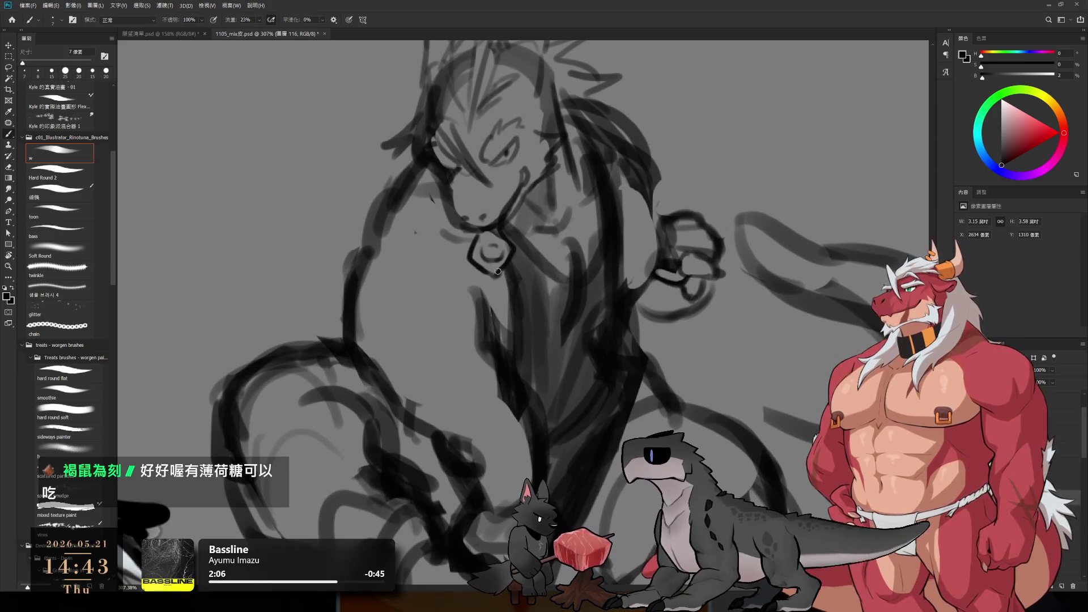
pyautogui.scroll(-5, 503, 262)
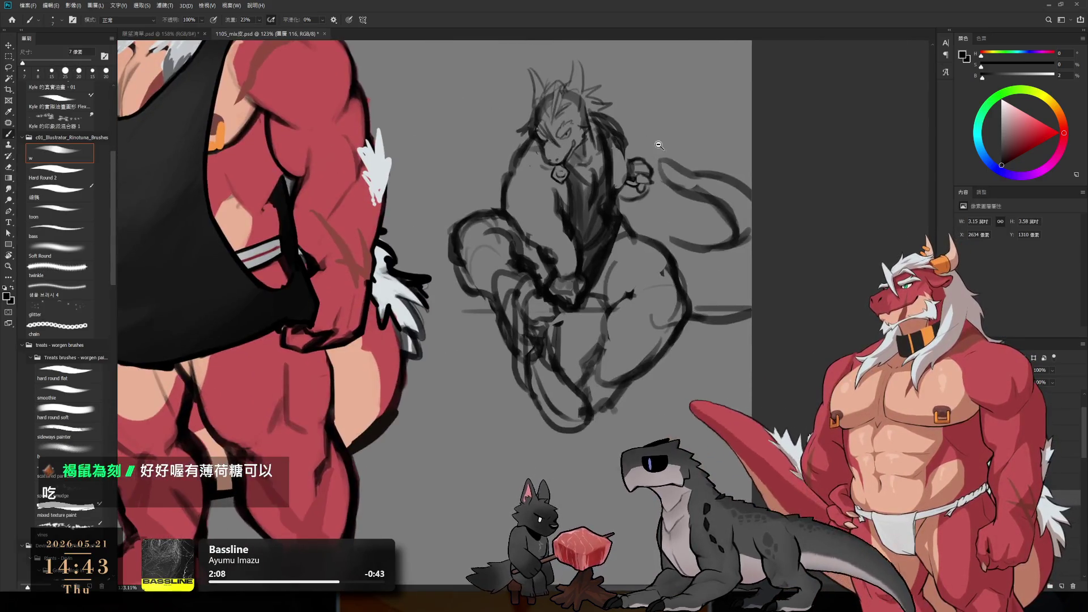
# - Erase the fist's old upper-left outline with a 35 px eraser
pyautogui.scroll(3, 652, 170)
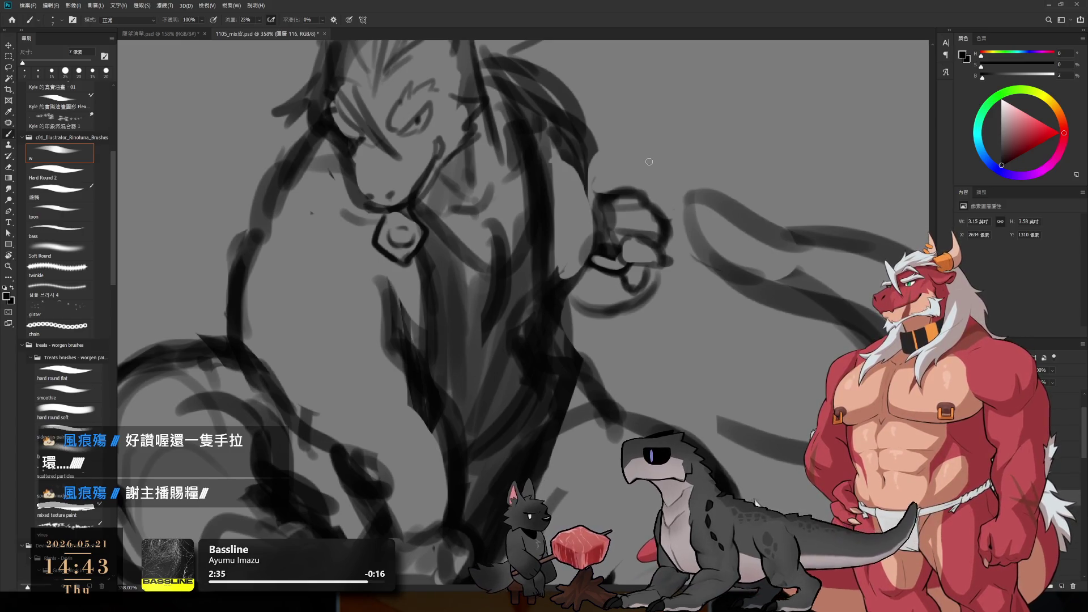
pyautogui.press('e')
pyautogui.moveTo(618, 196)
pyautogui.mouseDown()
pyautogui.moveTo(612, 226)
pyautogui.moveTo(630, 181)
pyautogui.moveTo(664, 232)
pyautogui.moveTo(651, 249)
pyautogui.moveTo(645, 231)
pyautogui.moveTo(651, 275)
pyautogui.moveTo(595, 306)
pyautogui.moveTo(627, 311)
pyautogui.moveTo(603, 333)
pyautogui.mouseUp()
pyautogui.press(']')
pyautogui.press(']')
# - With a 20 px brush, draw the new fist's hooked loop and vertical right-end stroke
pyautogui.press('b')
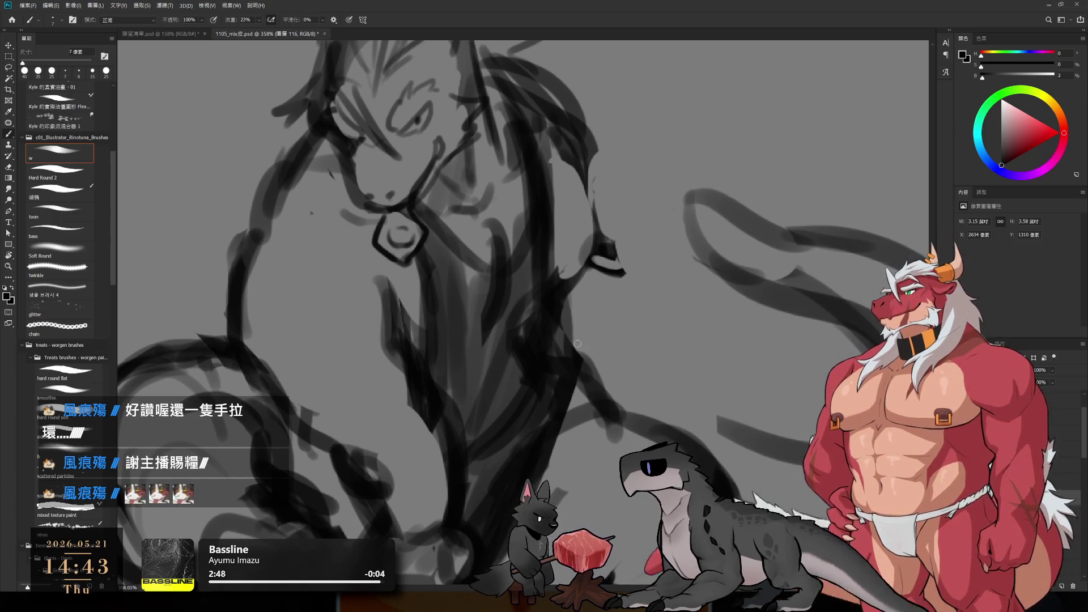
pyautogui.press(']')
pyautogui.press(']')
pyautogui.press(']')
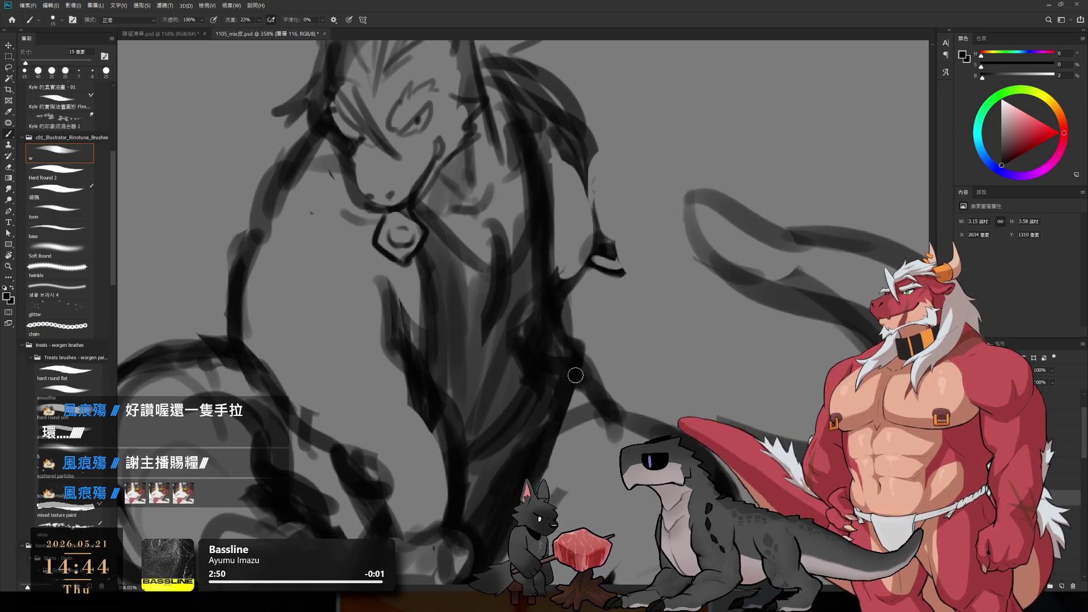
pyautogui.press(']')
pyautogui.press(']')
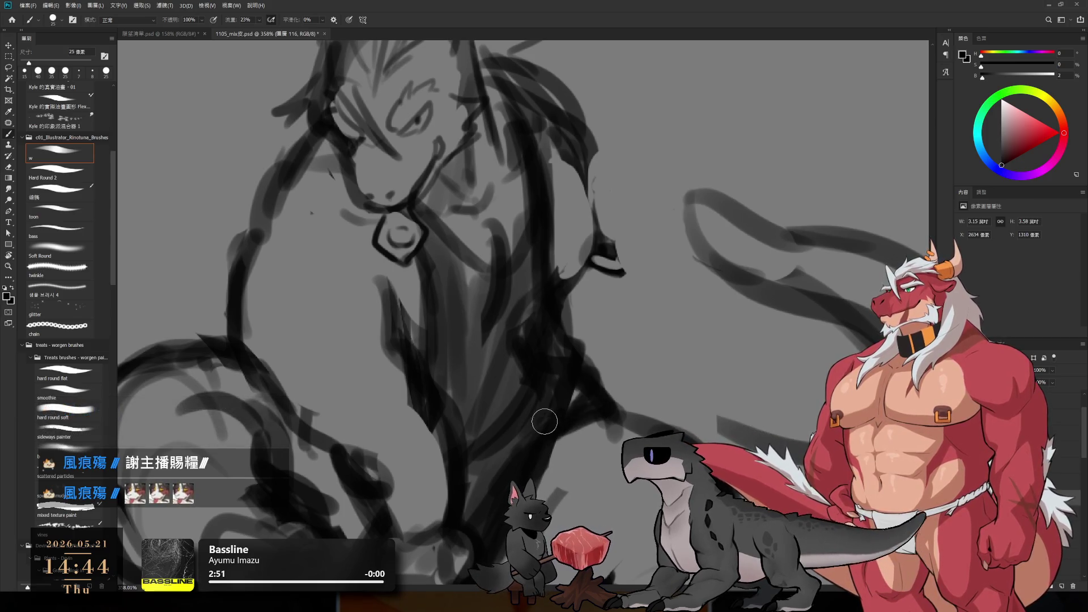
pyautogui.press('[')
pyautogui.press('[')
pyautogui.press('[')
pyautogui.moveTo(616, 252)
pyautogui.mouseDown()
pyautogui.moveTo(651, 269)
pyautogui.moveTo(677, 240)
pyautogui.moveTo(692, 282)
pyautogui.mouseUp()
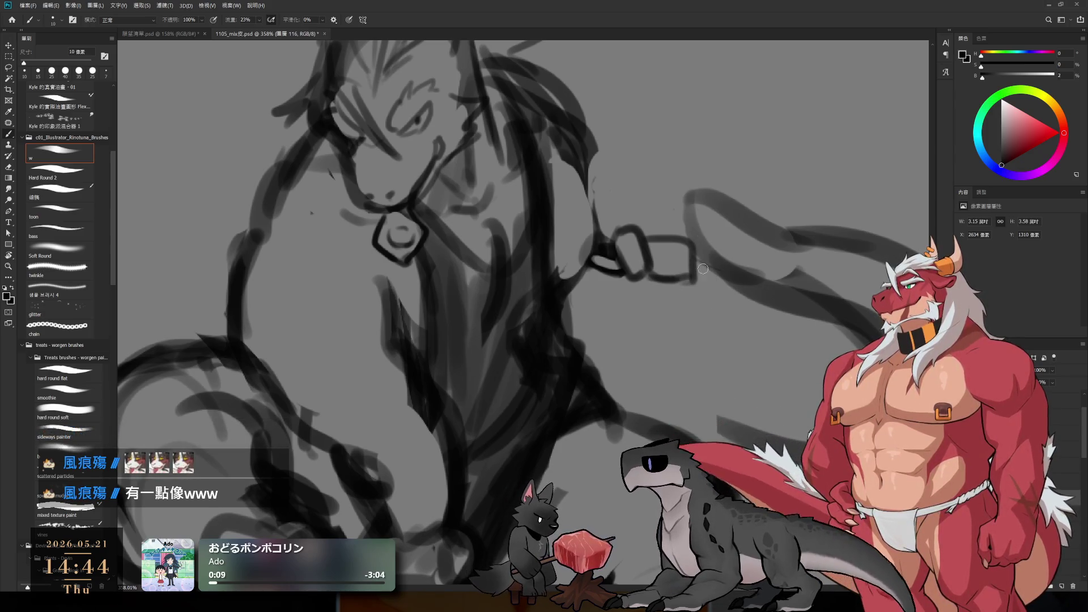
pyautogui.moveTo(698, 245); pyautogui.dragTo(709, 301)
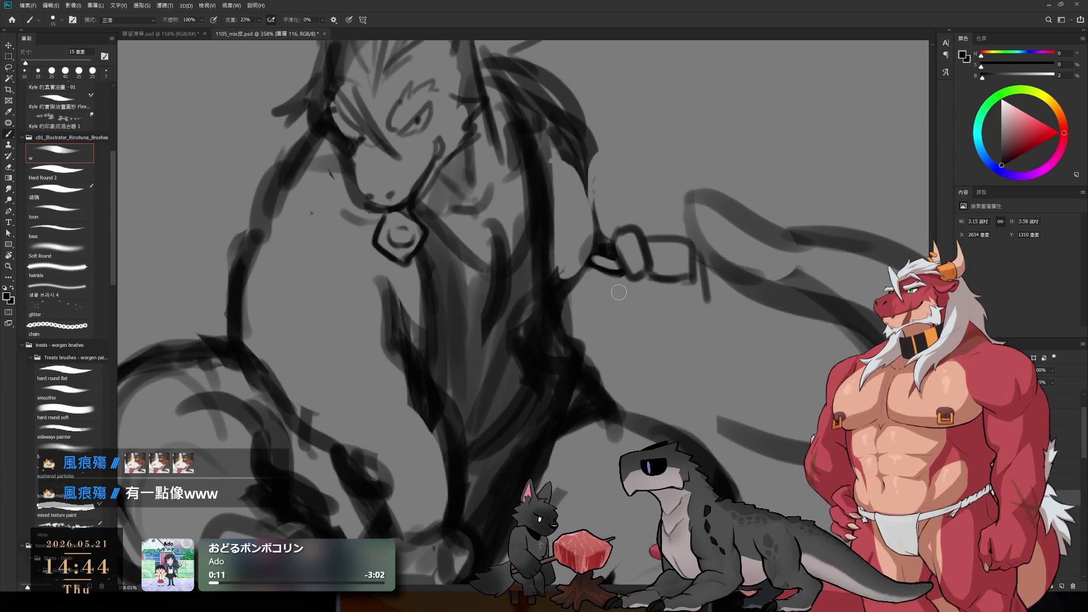
pyautogui.moveTo(598, 278)
pyautogui.mouseDown()
pyautogui.moveTo(609, 309)
pyautogui.moveTo(648, 330)
pyautogui.mouseUp()
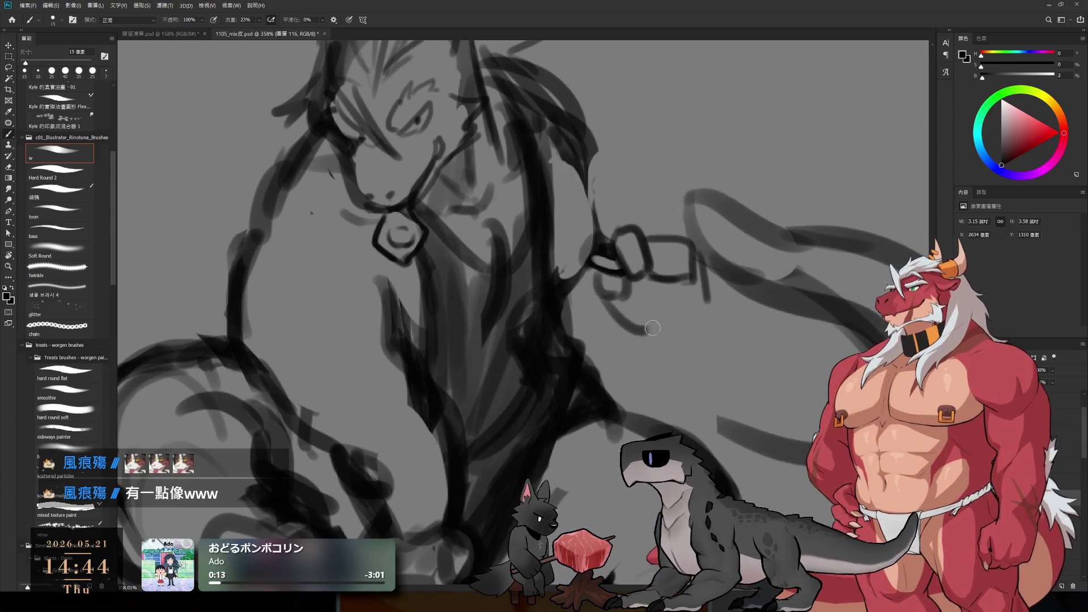
pyautogui.hotkey('ctrl', 'z')
# - With a 10 px brush, add a thin curve under the loop and close the fist's bottom
pyautogui.press('[')
pyautogui.moveTo(604, 298)
pyautogui.mouseDown()
pyautogui.moveTo(643, 329)
pyautogui.moveTo(688, 315)
pyautogui.mouseUp()
pyautogui.moveTo(700, 267)
pyautogui.mouseDown()
pyautogui.moveTo(713, 311)
pyautogui.moveTo(663, 325)
pyautogui.moveTo(713, 306)
pyautogui.mouseUp()
pyautogui.press('e')
pyautogui.press('b')
pyautogui.moveTo(645, 323); pyautogui.dragTo(689, 314)
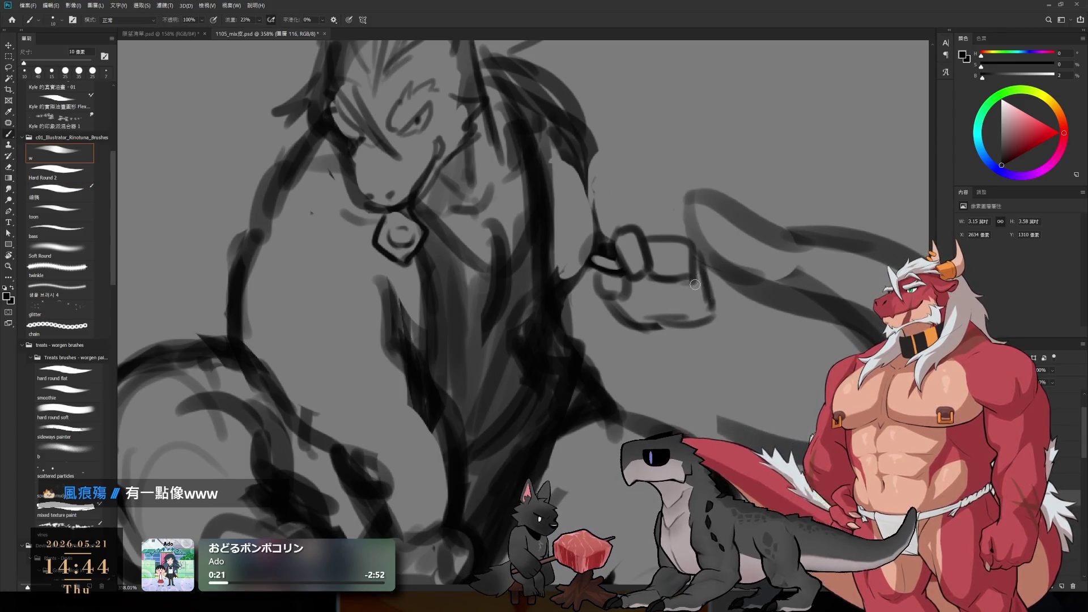
pyautogui.moveTo(675, 258); pyautogui.dragTo(701, 311)
pyautogui.press(']')
pyautogui.press('[')
pyautogui.scroll(-1, 663, 306)
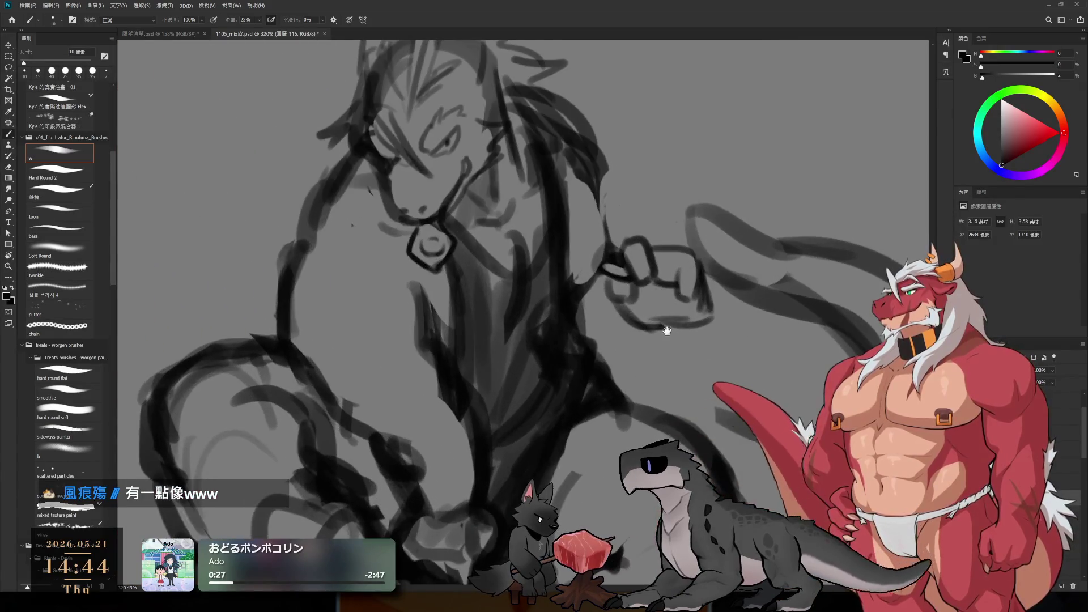
# - Erase part of the loop stroke below the fist and touch up the fist strokes
pyautogui.press('e')
pyautogui.moveTo(643, 325)
pyautogui.mouseDown()
pyautogui.moveTo(609, 309)
pyautogui.moveTo(637, 318)
pyautogui.mouseUp()
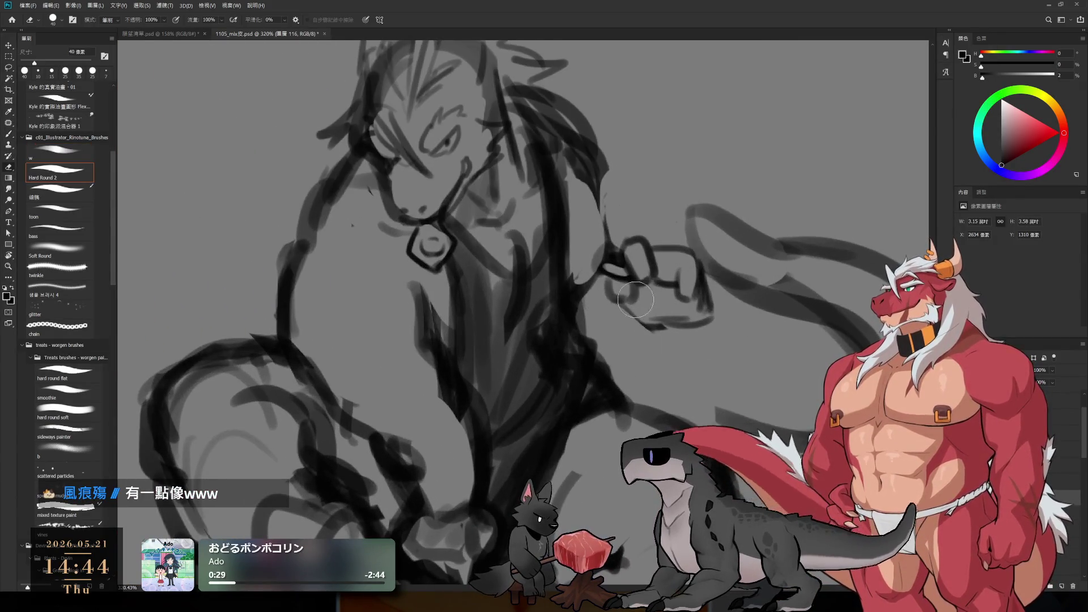
pyautogui.press('b')
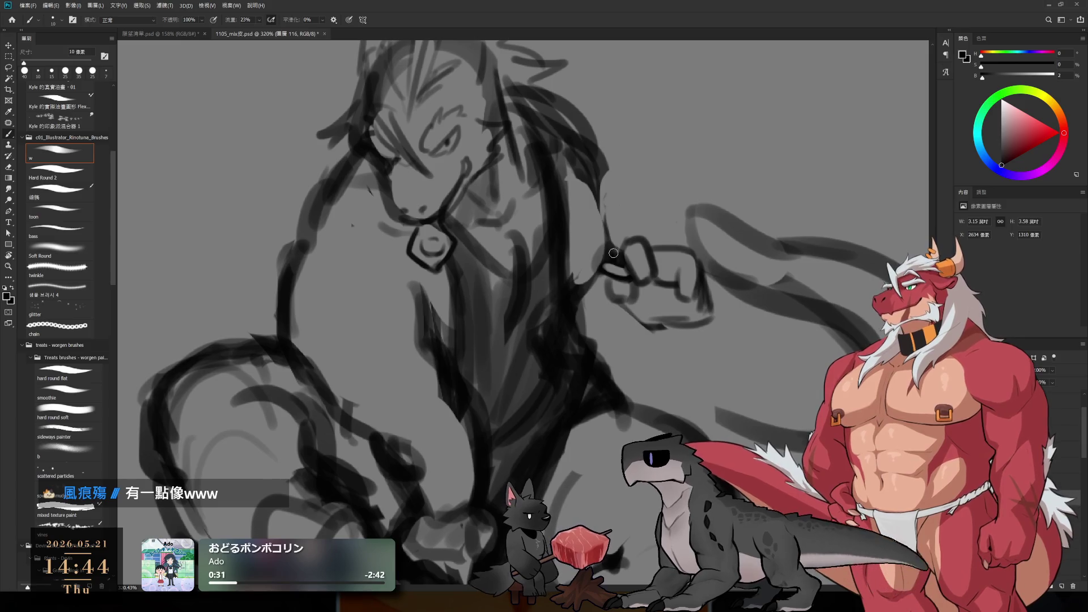
pyautogui.press('e')
pyautogui.moveTo(618, 258); pyautogui.dragTo(637, 241)
pyautogui.press('b')
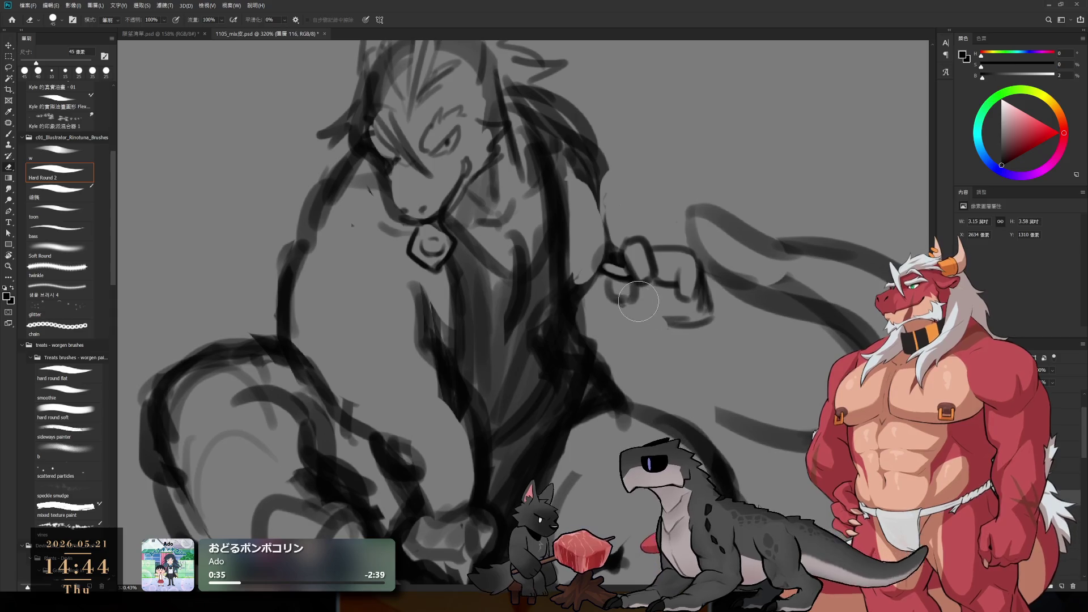
# - Zoom in, then darken the knuckle lines and reshape the fist's top and right edges with a 9 px brush
pyautogui.scroll(1, 635, 294)
pyautogui.scroll(1, 635, 294)
pyautogui.moveTo(605, 275)
pyautogui.mouseDown()
pyautogui.moveTo(621, 295)
pyautogui.moveTo(651, 300)
pyautogui.mouseUp()
pyautogui.press('[')
pyautogui.press('[')
pyautogui.press('[')
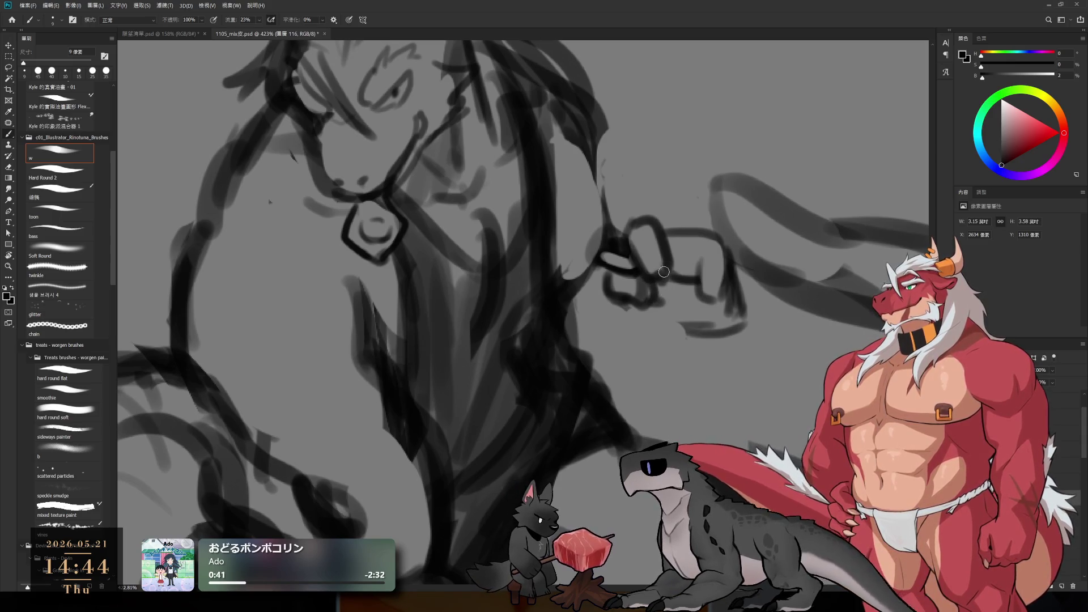
pyautogui.press('e')
pyautogui.press('[')
pyautogui.press('[')
pyautogui.press('[')
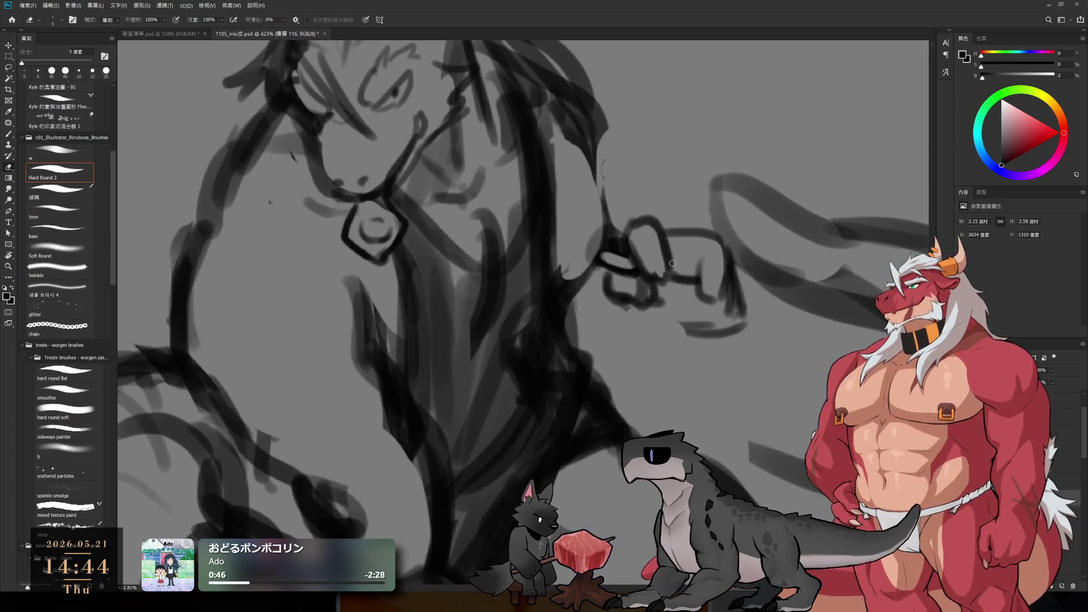
pyautogui.press('b')
pyautogui.moveTo(660, 280); pyautogui.dragTo(690, 281)
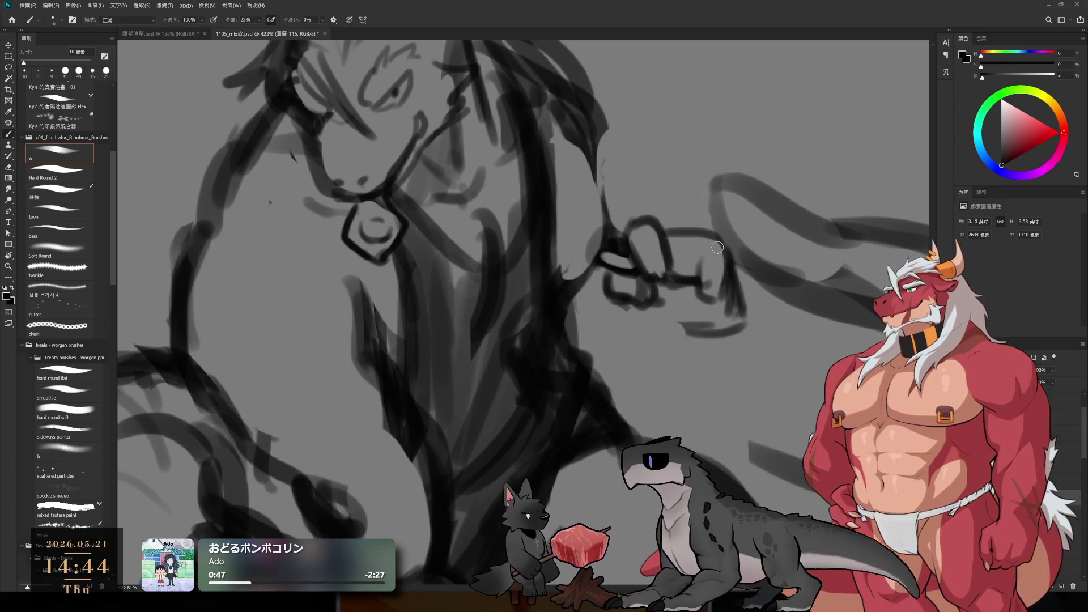
pyautogui.moveTo(664, 234)
pyautogui.mouseDown()
pyautogui.moveTo(717, 241)
pyautogui.moveTo(734, 286)
pyautogui.mouseUp()
pyautogui.moveTo(708, 238)
pyautogui.mouseDown()
pyautogui.moveTo(706, 275)
pyautogui.moveTo(735, 275)
pyautogui.mouseUp()
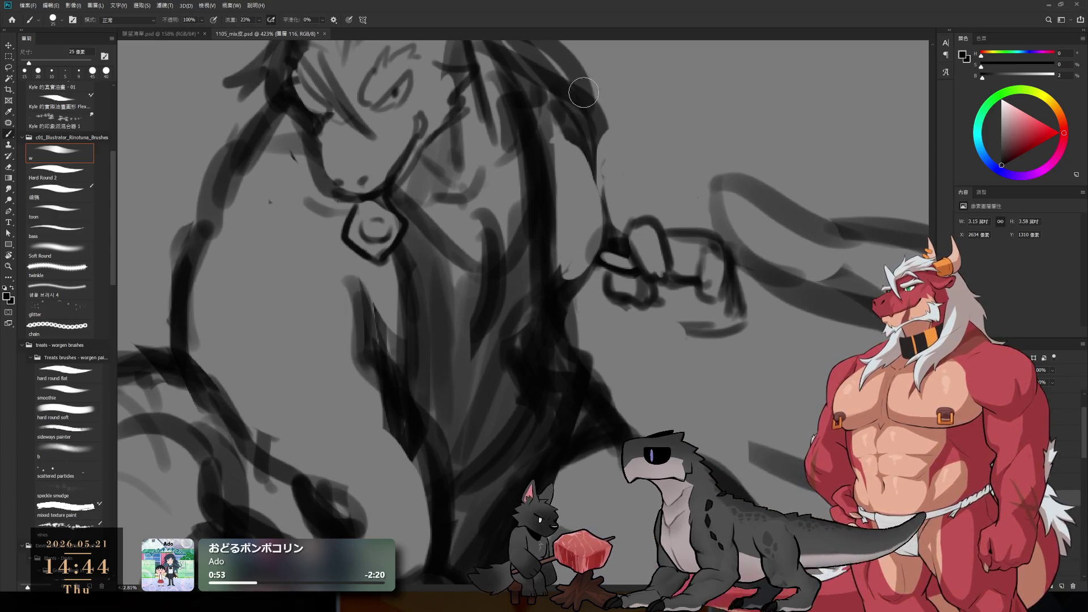
# - Paint the arm from the shoulder down to the fist with a 30 px brush
pyautogui.press(']')
pyautogui.press(']')
pyautogui.scroll(-3, 619, 137)
pyautogui.scroll(-1, 619, 137)
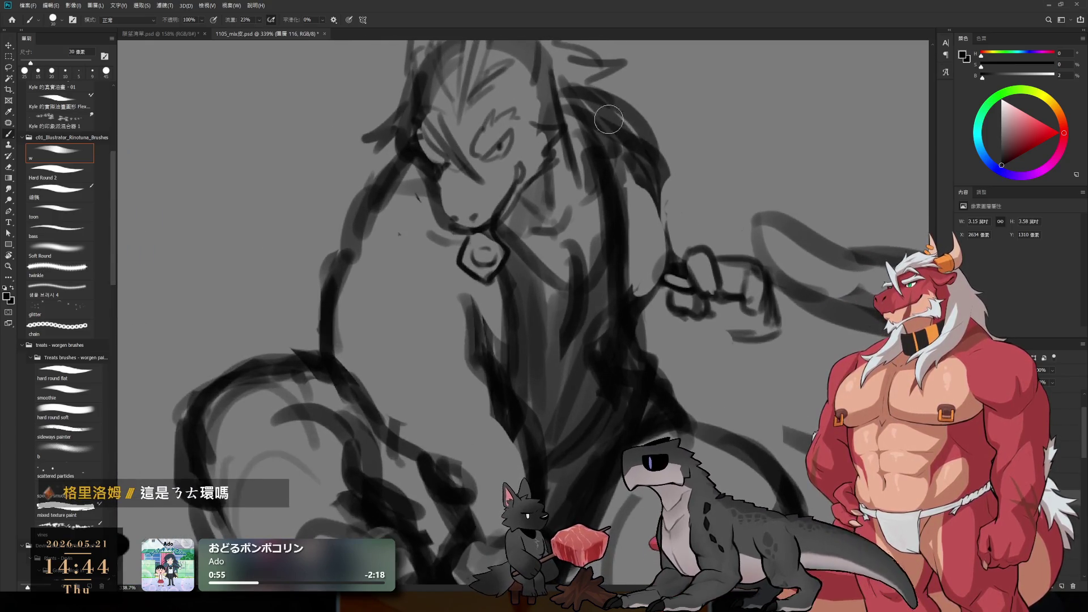
pyautogui.press('e')
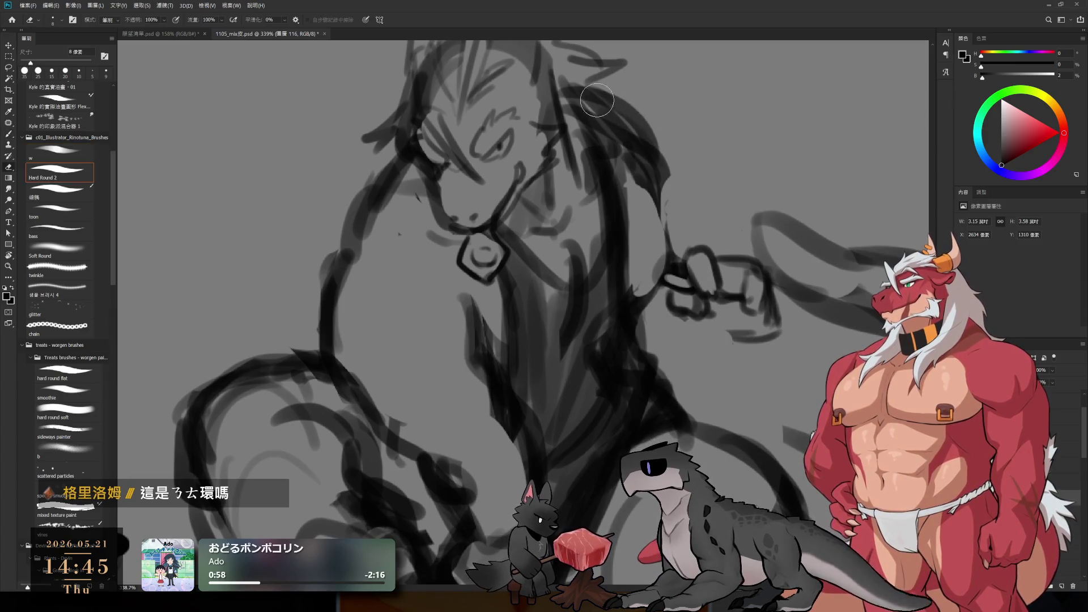
pyautogui.press('b')
pyautogui.press('[')
pyautogui.moveTo(678, 181); pyautogui.dragTo(771, 295)
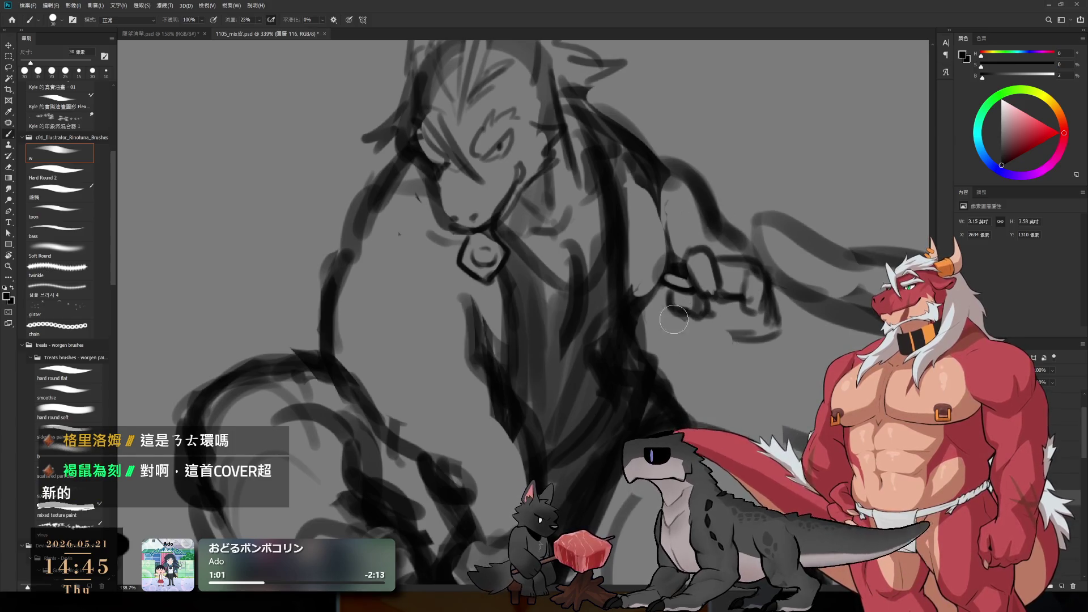
# - Redraw the fist's lower edge with a 15 px brush
pyautogui.press('[')
pyautogui.press('[')
pyautogui.press('[')
pyautogui.moveTo(691, 334); pyautogui.dragTo(759, 336)
pyautogui.hotkey('ctrl', 'z')
pyautogui.moveTo(693, 340)
pyautogui.mouseDown()
pyautogui.moveTo(775, 327)
pyautogui.moveTo(775, 339)
pyautogui.moveTo(751, 337)
pyautogui.moveTo(663, 255)
pyautogui.mouseUp()
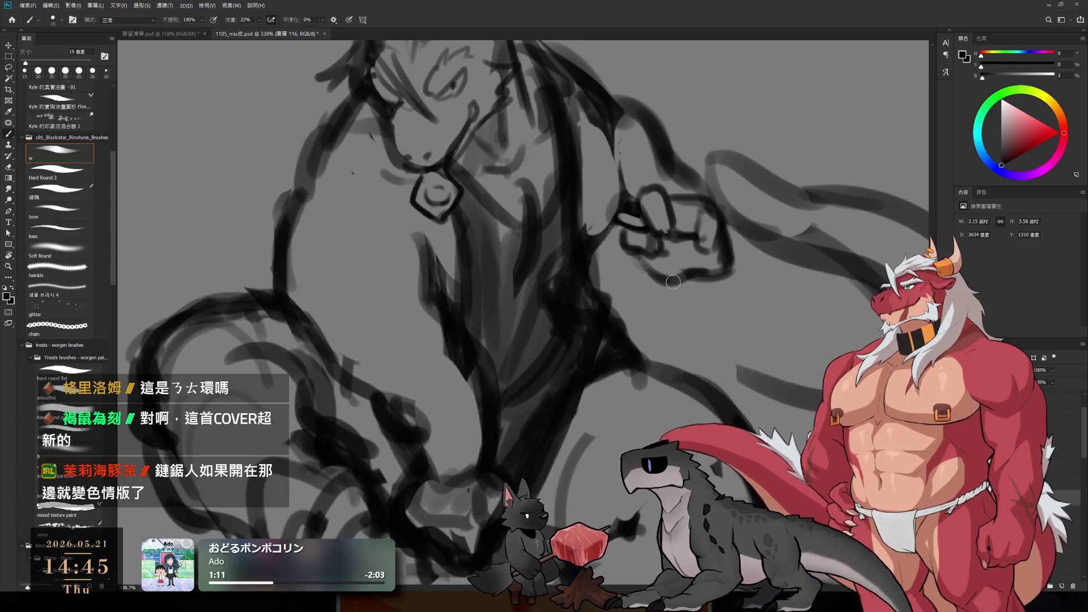
pyautogui.press('e')
pyautogui.press('b')
pyautogui.press('e')
pyautogui.press('b')
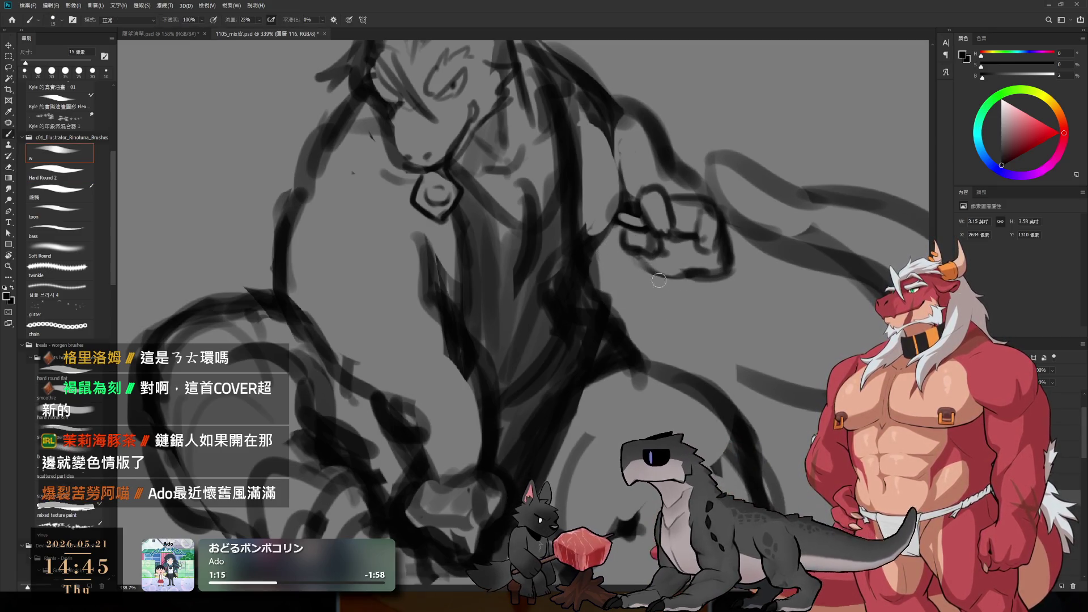
pyautogui.press('e')
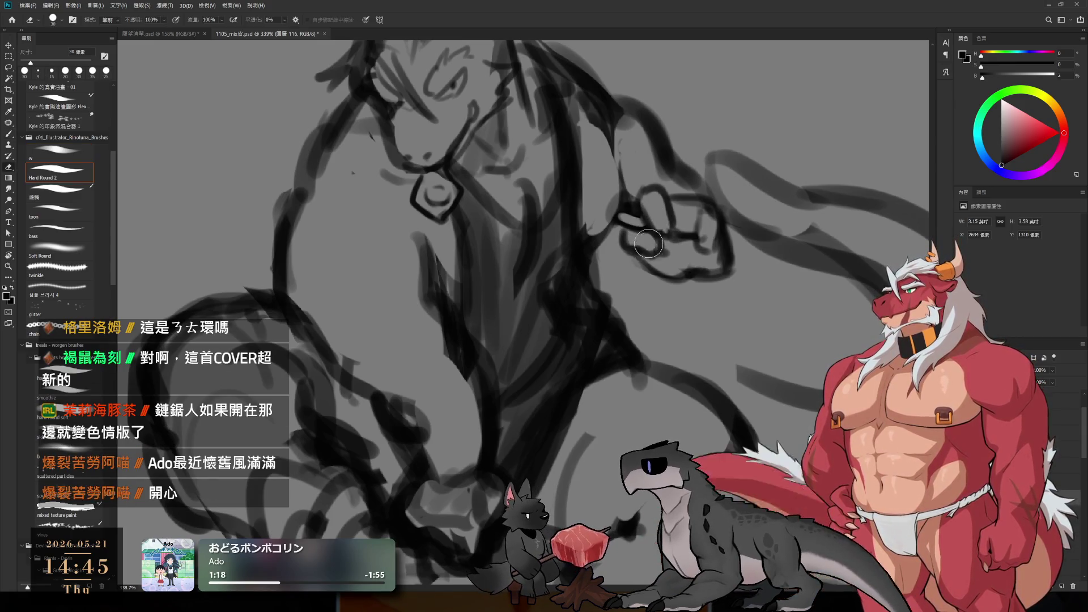
pyautogui.press('b')
pyautogui.scroll(-3, 657, 243)
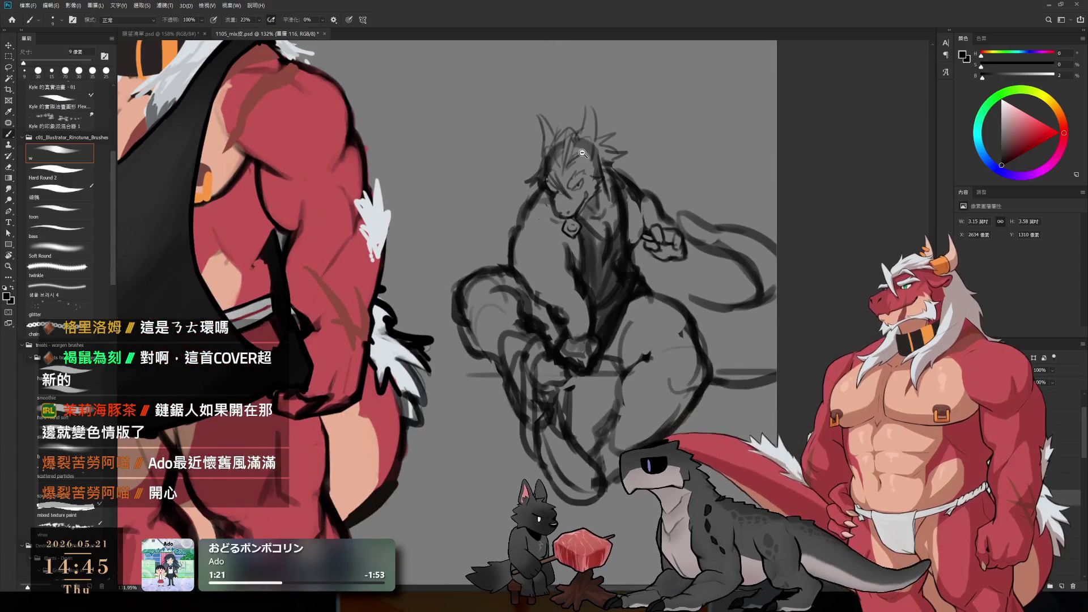
# - Erase part of the shoulder strokes and set the brush to 20 px
pyautogui.scroll(3, 654, 214)
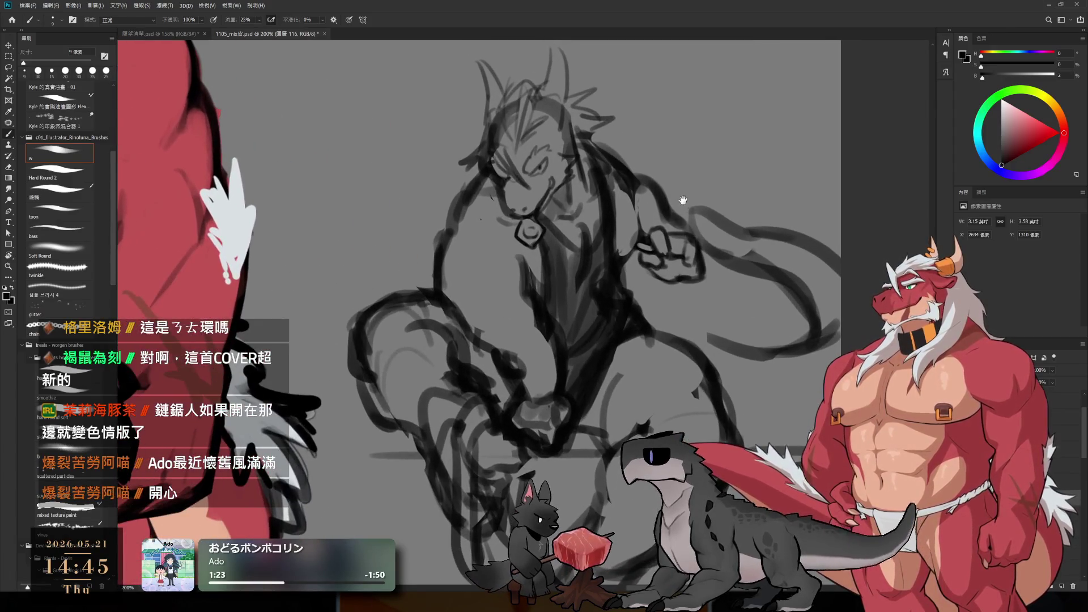
pyautogui.press('e')
pyautogui.moveTo(652, 187)
pyautogui.mouseDown()
pyautogui.moveTo(629, 161)
pyautogui.moveTo(663, 188)
pyautogui.moveTo(618, 159)
pyautogui.moveTo(646, 207)
pyautogui.mouseUp()
pyautogui.press('b')
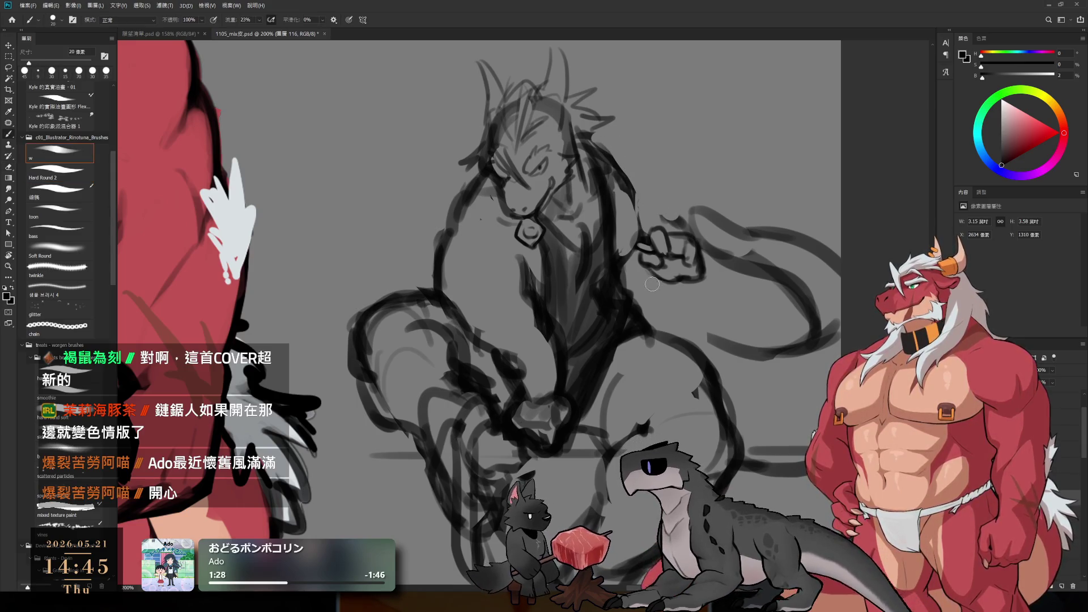
pyautogui.press('[')
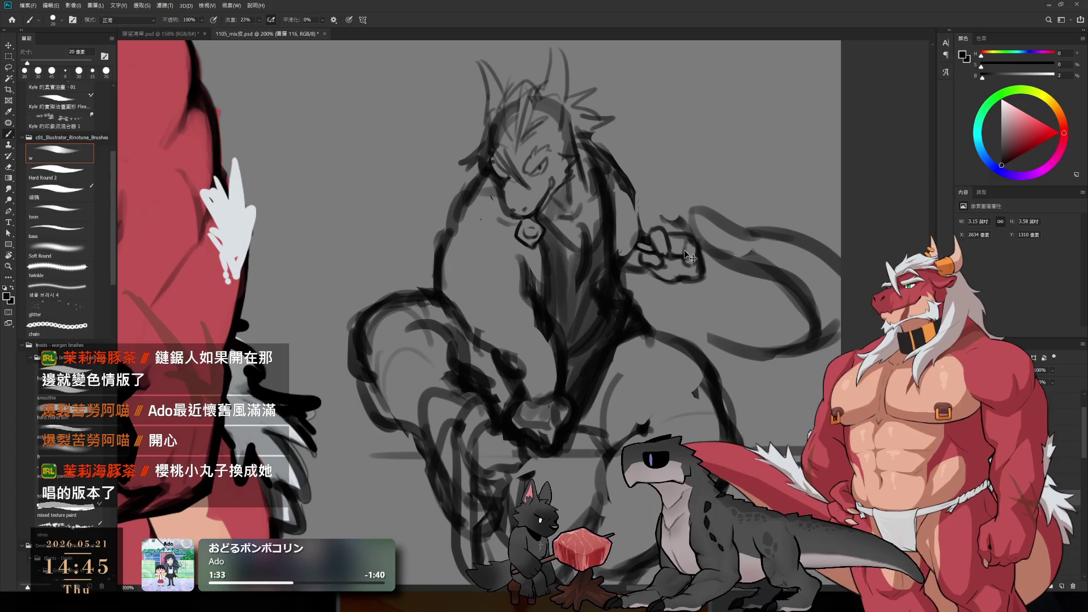
# - Lasso the fist, scale it to about 124%, commit and deselect
pyautogui.press('l')
pyautogui.moveTo(642, 260)
pyautogui.mouseDown()
pyautogui.moveTo(715, 266)
pyautogui.moveTo(660, 213)
pyautogui.mouseUp()
pyautogui.hotkey('ctrl', 't')
pyautogui.moveTo(684, 301); pyautogui.dragTo(692, 311)
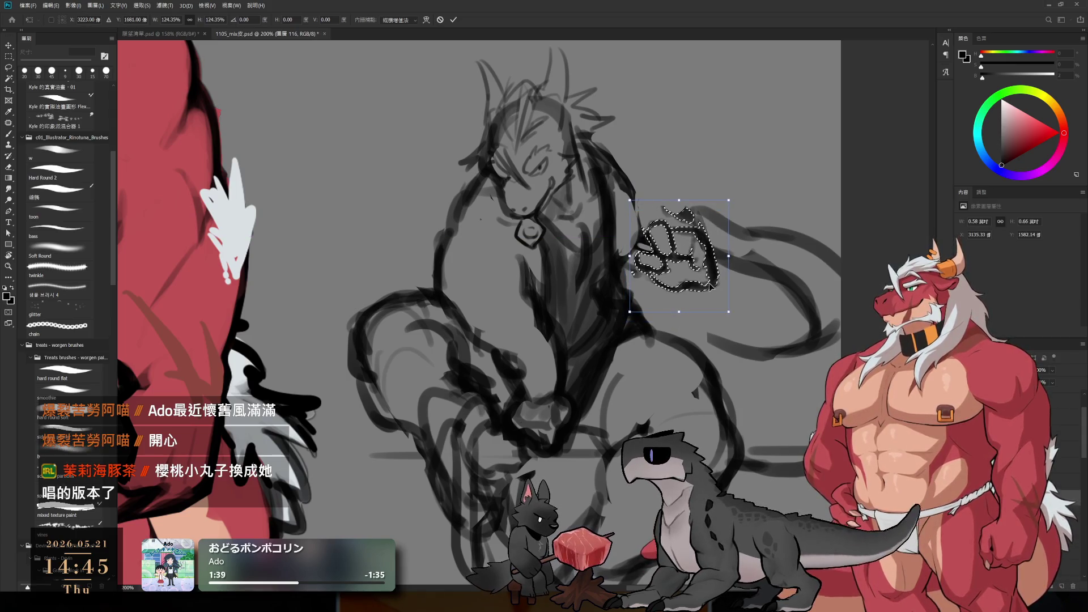
pyautogui.press('Return')
pyautogui.hotkey('ctrl', 'd')
# - Erase the right part of the enlarged fist sketch
pyautogui.press('e')
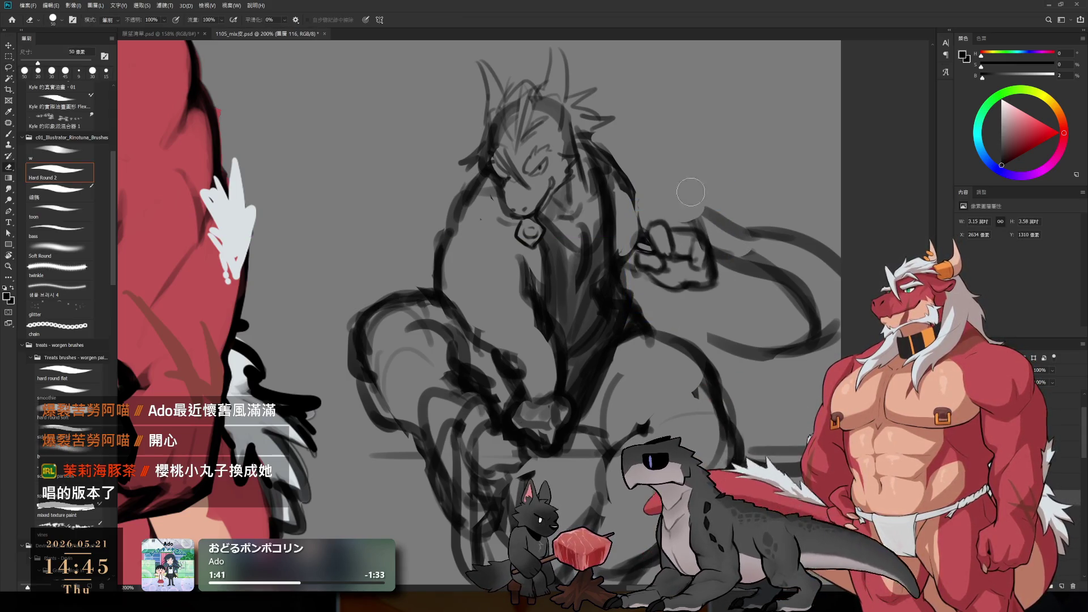
pyautogui.press('b')
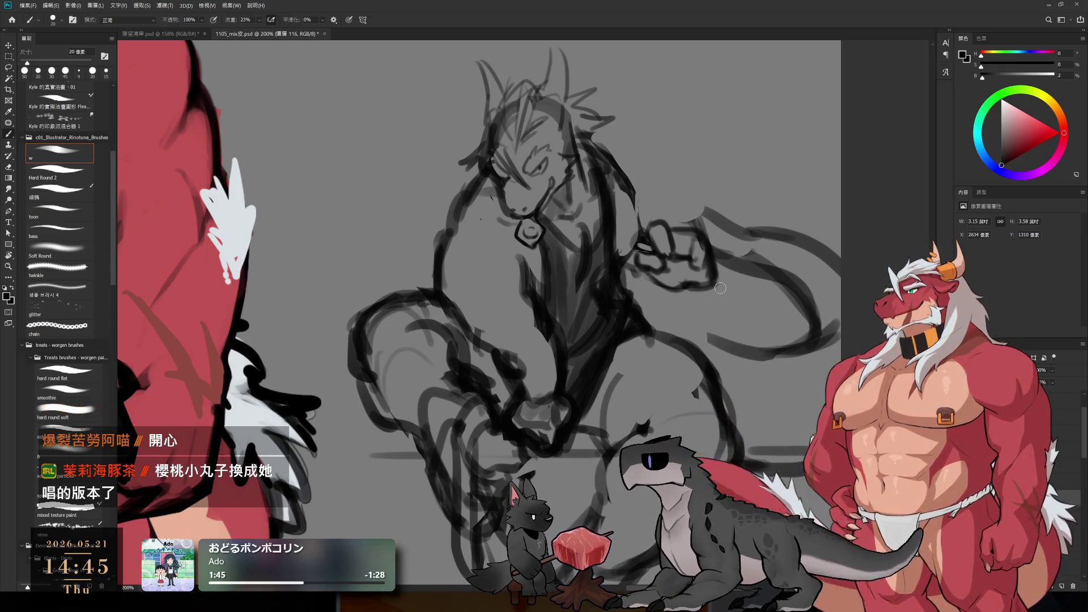
pyautogui.press('e')
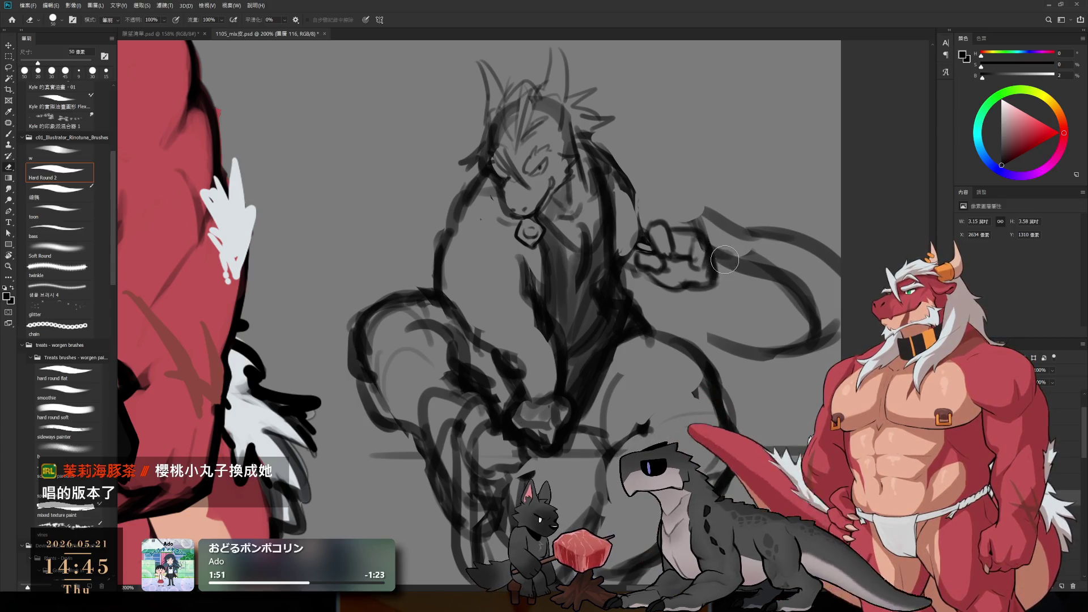
pyautogui.moveTo(715, 230); pyautogui.dragTo(695, 292)
pyautogui.press('b')
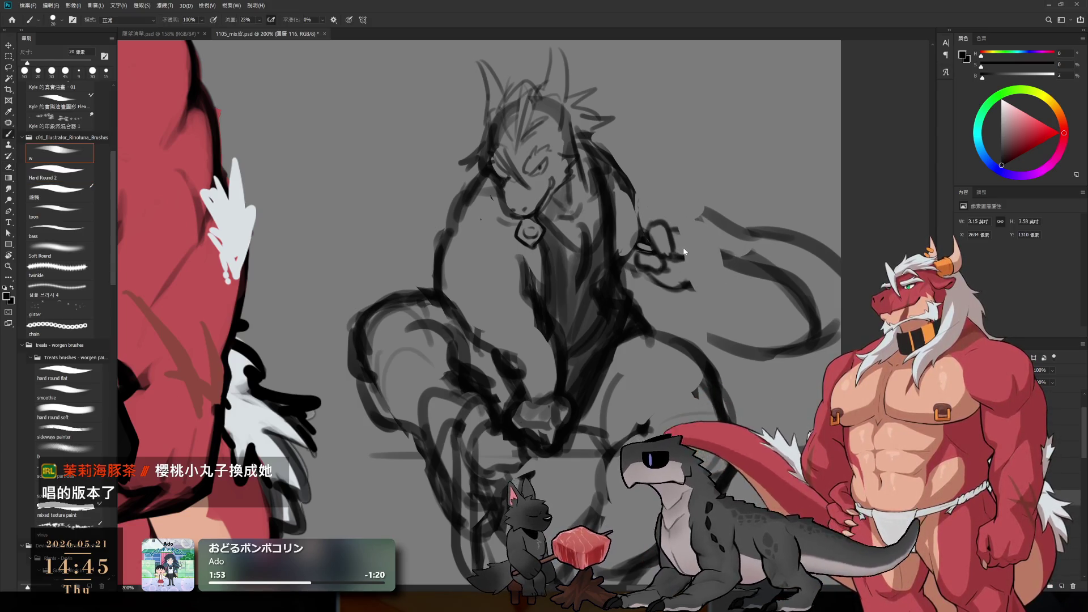
pyautogui.scroll(2, 687, 253)
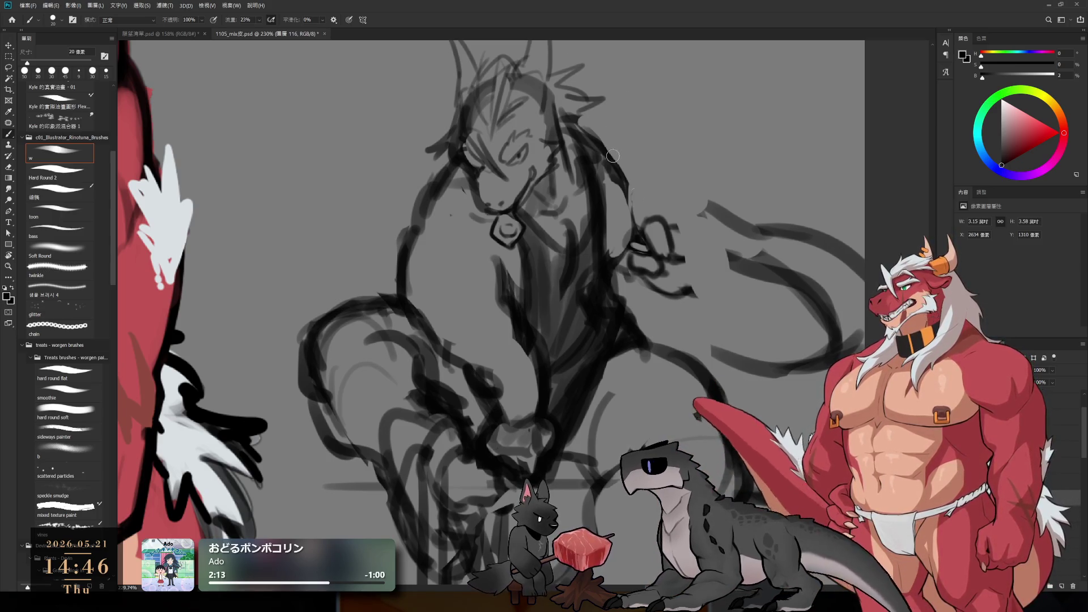
# - Erase stray strokes beside the fist and sketch curved finger strokes on the hand
pyautogui.scroll(2, 599, 129)
pyautogui.press('e')
pyautogui.moveTo(623, 269)
pyautogui.mouseDown()
pyautogui.moveTo(652, 300)
pyautogui.moveTo(675, 369)
pyautogui.mouseUp()
pyautogui.press(']')
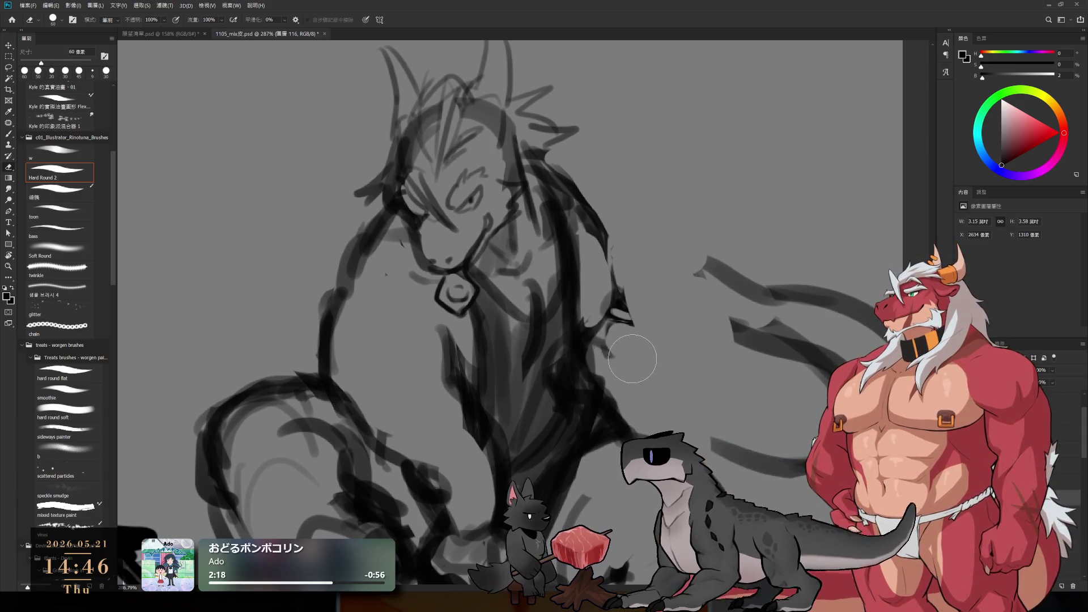
pyautogui.press('b')
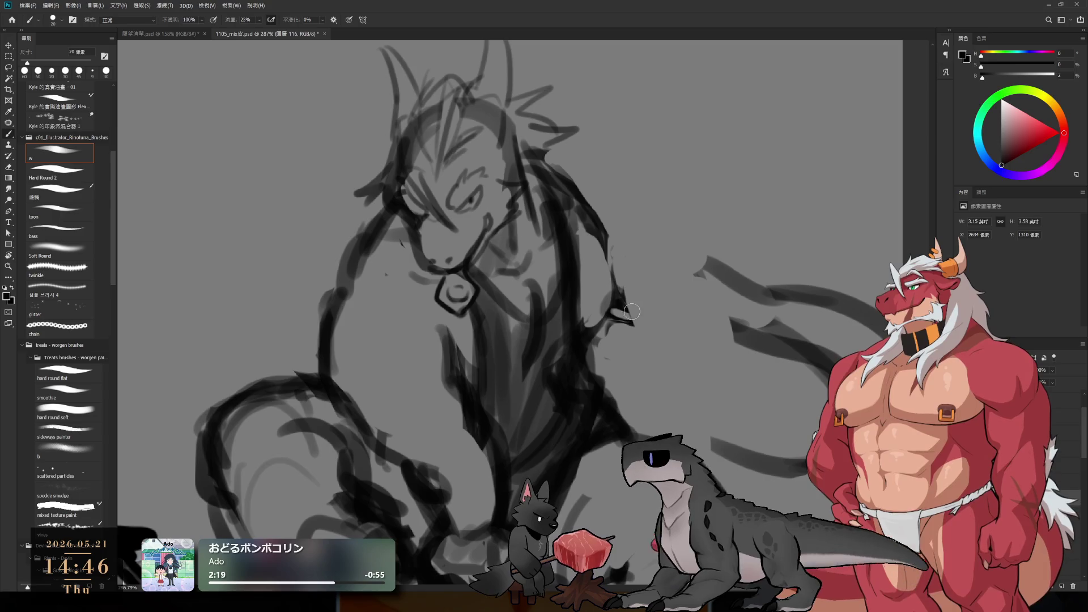
pyautogui.press('[')
pyautogui.moveTo(623, 286)
pyautogui.mouseDown()
pyautogui.moveTo(657, 306)
pyautogui.moveTo(636, 337)
pyautogui.moveTo(620, 327)
pyautogui.moveTo(637, 345)
pyautogui.mouseUp()
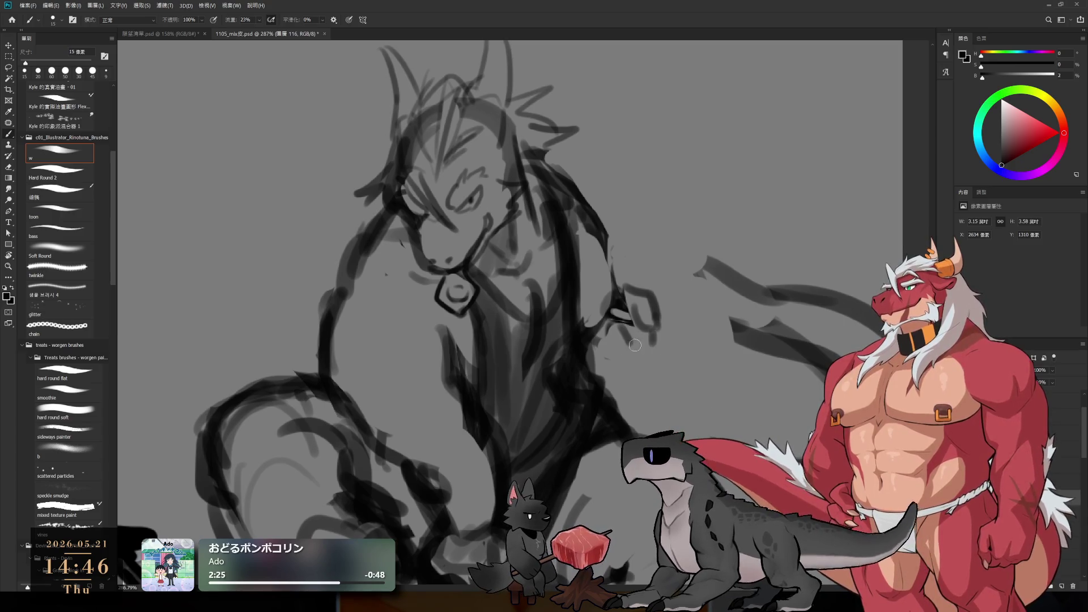
pyautogui.moveTo(663, 292)
pyautogui.mouseDown()
pyautogui.moveTo(676, 322)
pyautogui.moveTo(662, 335)
pyautogui.moveTo(680, 334)
pyautogui.moveTo(678, 360)
pyautogui.mouseUp()
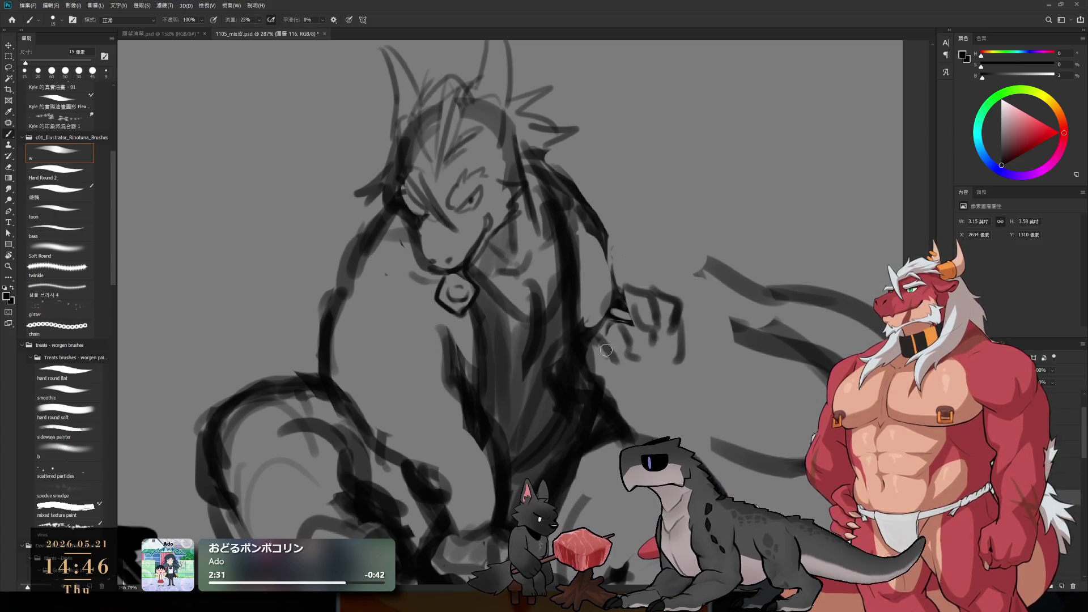
pyautogui.hotkey('ctrl', 'z')
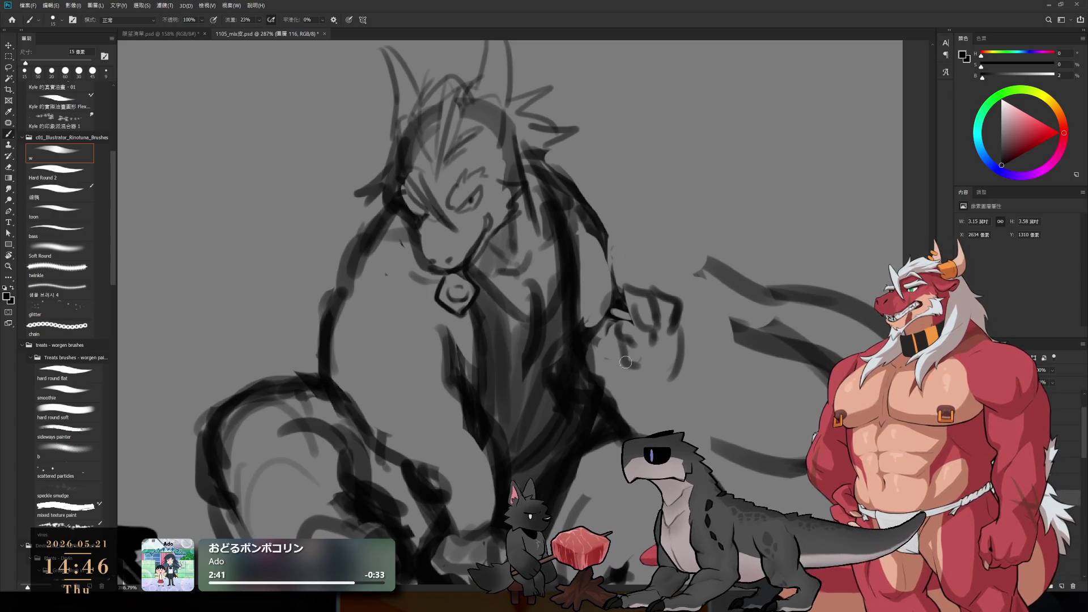
# - Draw a curve around the fist's bottom and a thick line from beside the head to the fist
pyautogui.moveTo(604, 332)
pyautogui.mouseDown()
pyautogui.moveTo(610, 368)
pyautogui.moveTo(647, 394)
pyautogui.moveTo(607, 386)
pyautogui.moveTo(667, 396)
pyautogui.mouseUp()
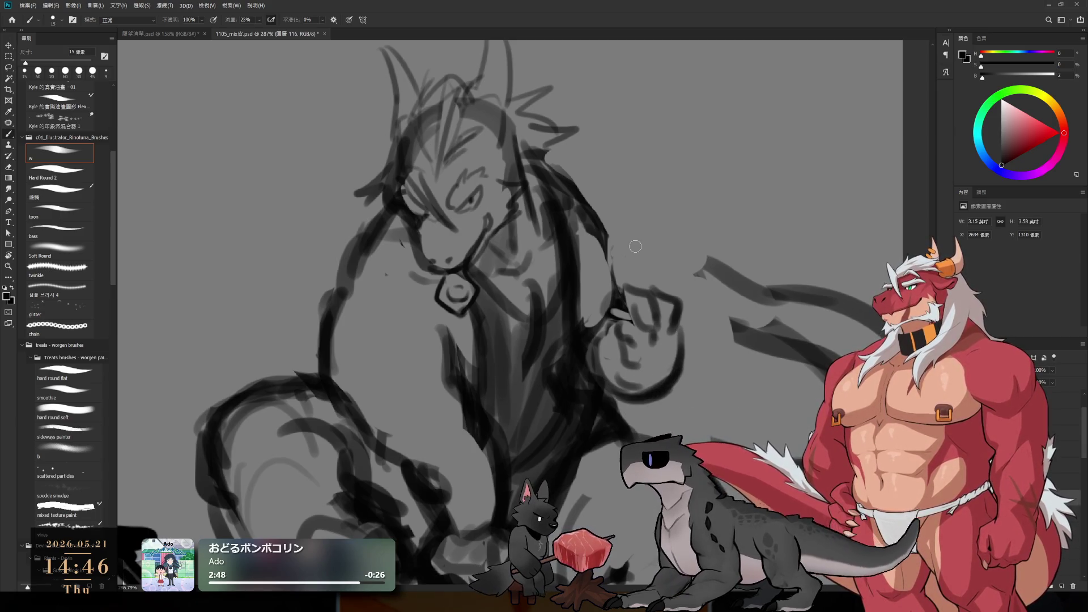
pyautogui.press('e')
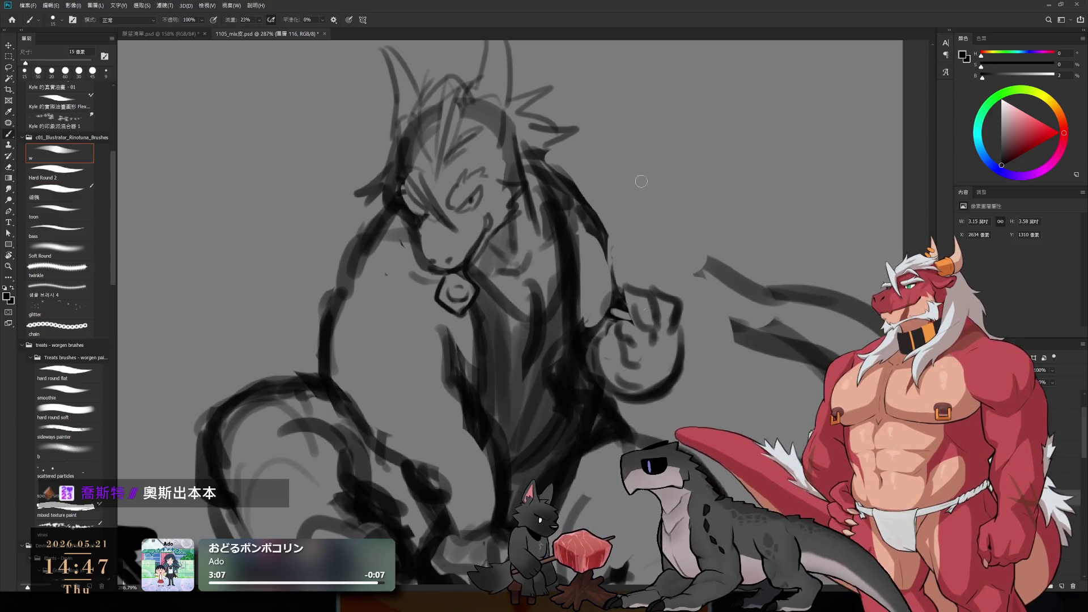
pyautogui.press('[')
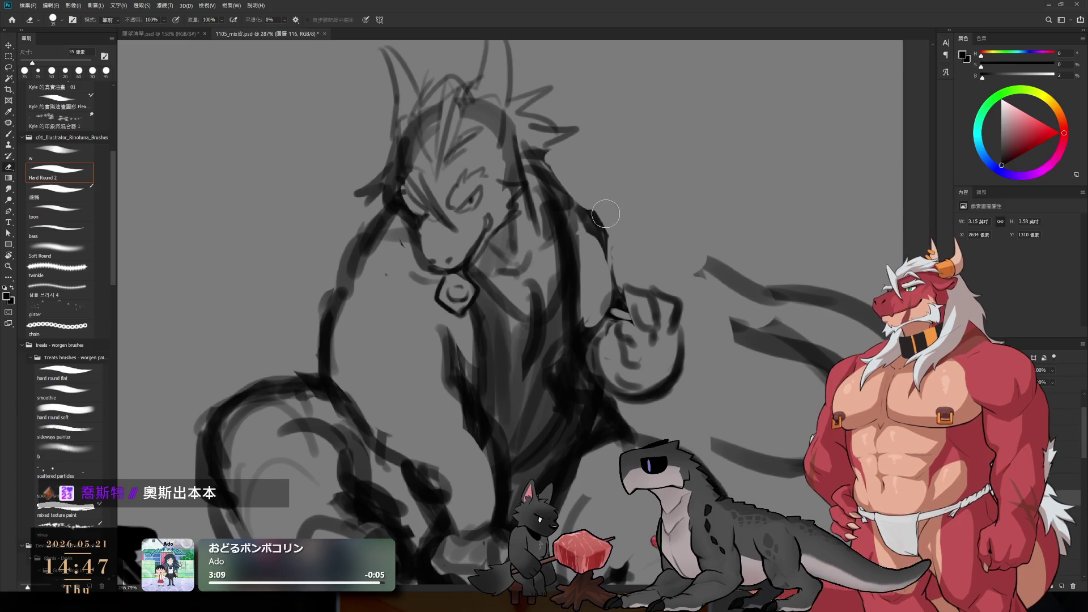
pyautogui.press('b')
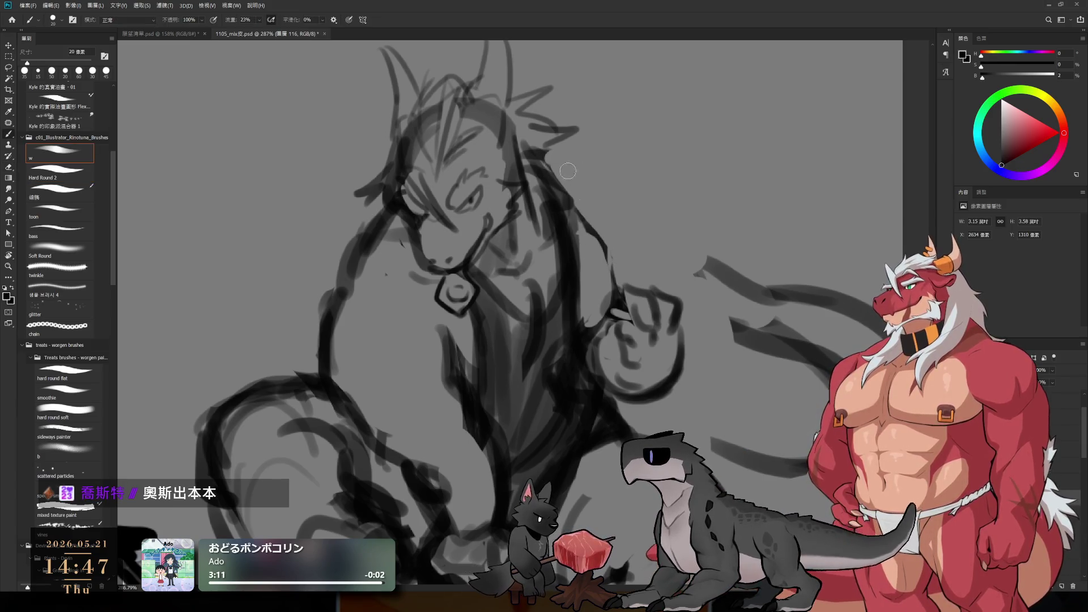
pyautogui.moveTo(573, 170); pyautogui.dragTo(615, 272)
pyautogui.moveTo(593, 232); pyautogui.dragTo(621, 286)
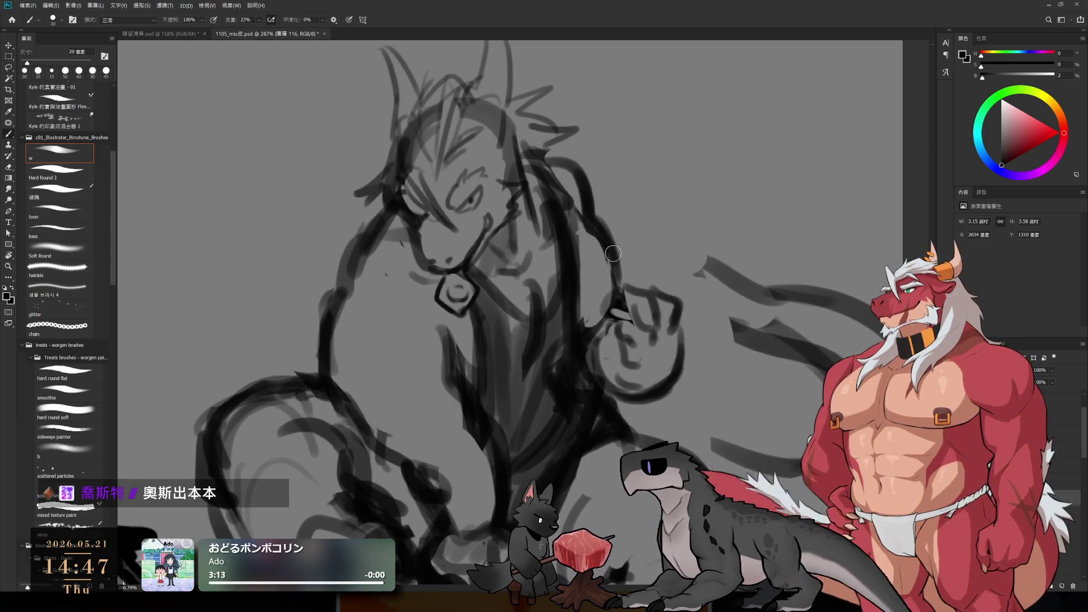
pyautogui.moveTo(601, 236); pyautogui.dragTo(618, 291)
pyautogui.scroll(-3, 618, 291)
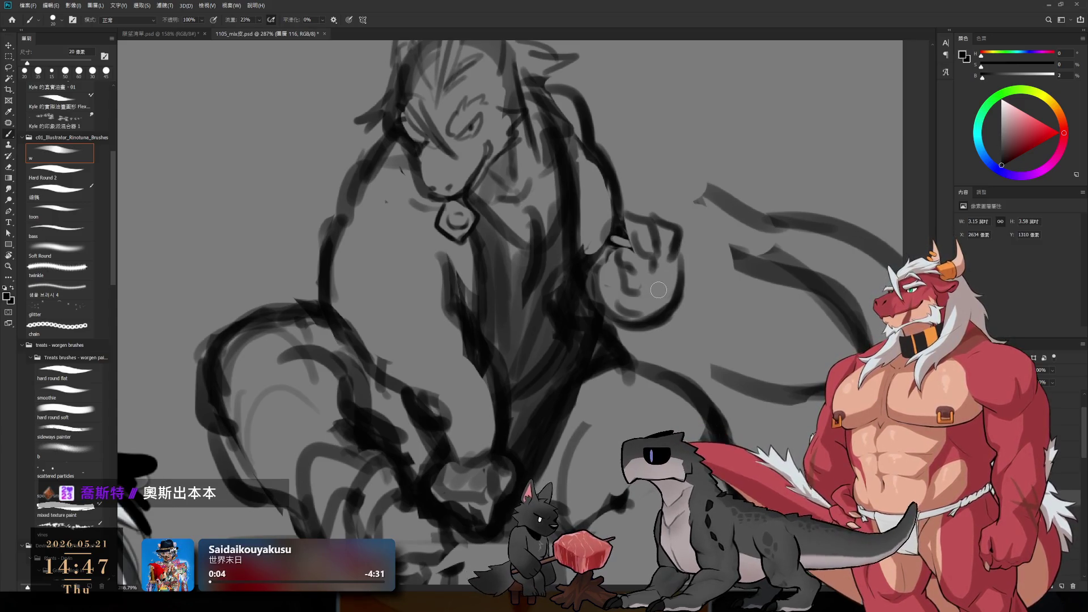
# - Add strokes along the fist's right edge and top, and hatch its right side
pyautogui.moveTo(660, 303); pyautogui.dragTo(624, 286)
pyautogui.hotkey('ctrl', 'z')
pyautogui.moveTo(683, 229); pyautogui.dragTo(680, 297)
pyautogui.moveTo(654, 218)
pyautogui.mouseDown()
pyautogui.moveTo(693, 232)
pyautogui.moveTo(688, 257)
pyautogui.mouseUp()
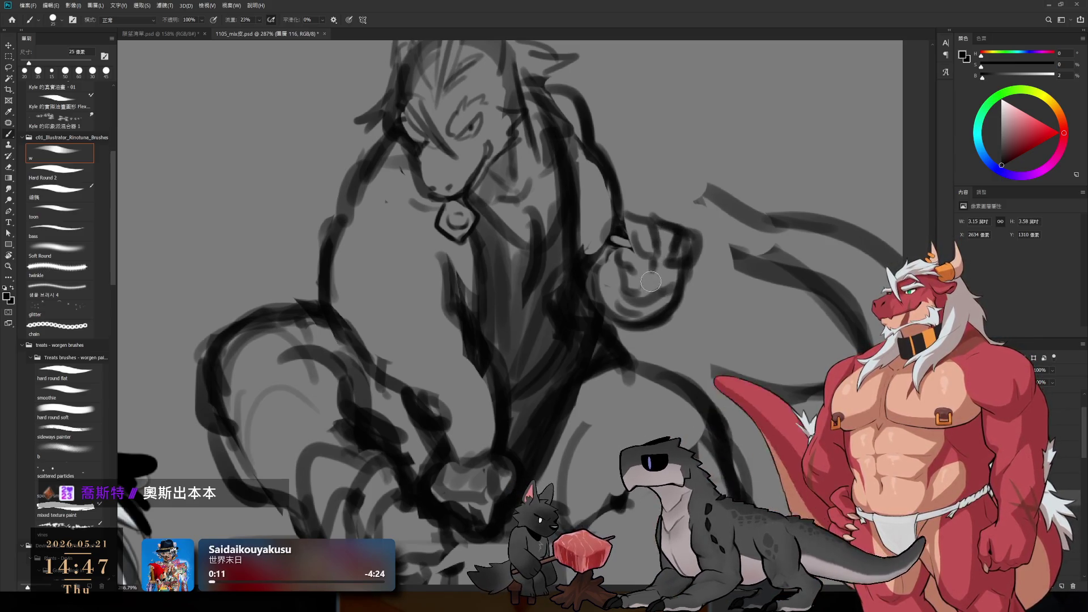
pyautogui.press('e')
pyautogui.keyDown('ctrl'); pyautogui.click(651, 263); pyautogui.keyUp('ctrl')
pyautogui.keyDown('ctrl'); pyautogui.click(651, 263); pyautogui.keyUp('ctrl')
pyautogui.press('b')
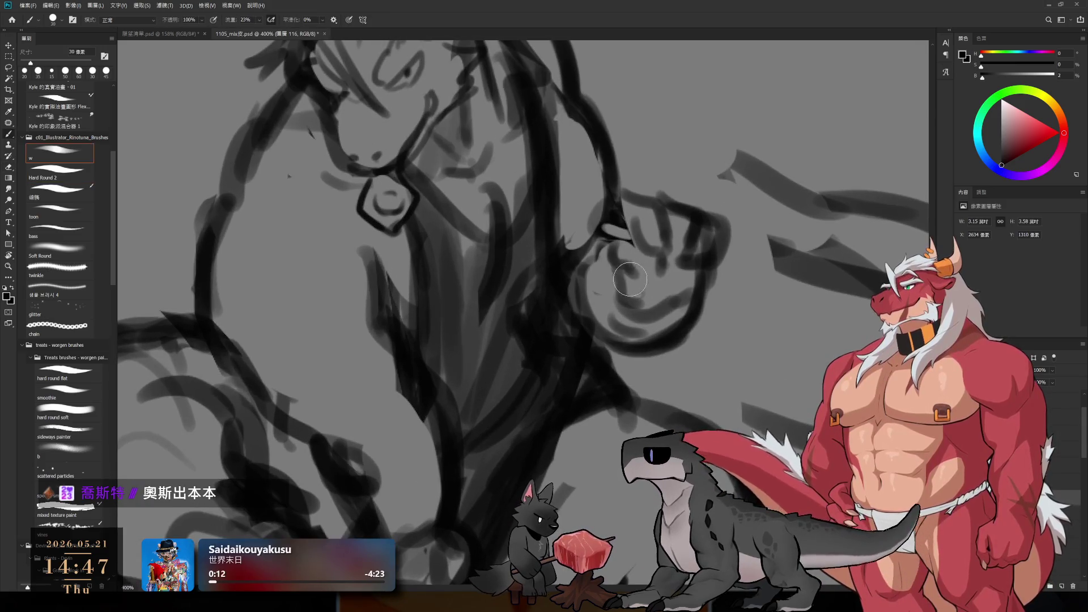
pyautogui.moveTo(666, 255)
pyautogui.mouseDown()
pyautogui.moveTo(668, 312)
pyautogui.moveTo(652, 309)
pyautogui.moveTo(674, 328)
pyautogui.moveTo(646, 334)
pyautogui.mouseUp()
# - Redraw the fist's circular curve and the curve along its bottom
pyautogui.press('e')
pyautogui.press('b')
pyautogui.moveTo(703, 272)
pyautogui.mouseDown()
pyautogui.moveTo(684, 297)
pyautogui.moveTo(714, 266)
pyautogui.moveTo(680, 340)
pyautogui.mouseUp()
pyautogui.press('e')
pyautogui.press('b')
pyautogui.moveTo(680, 340); pyautogui.dragTo(633, 354)
pyautogui.moveTo(616, 146); pyautogui.dragTo(640, 212)
pyautogui.hotkey('ctrl', 'z')
pyautogui.scroll(2, 639, 211)
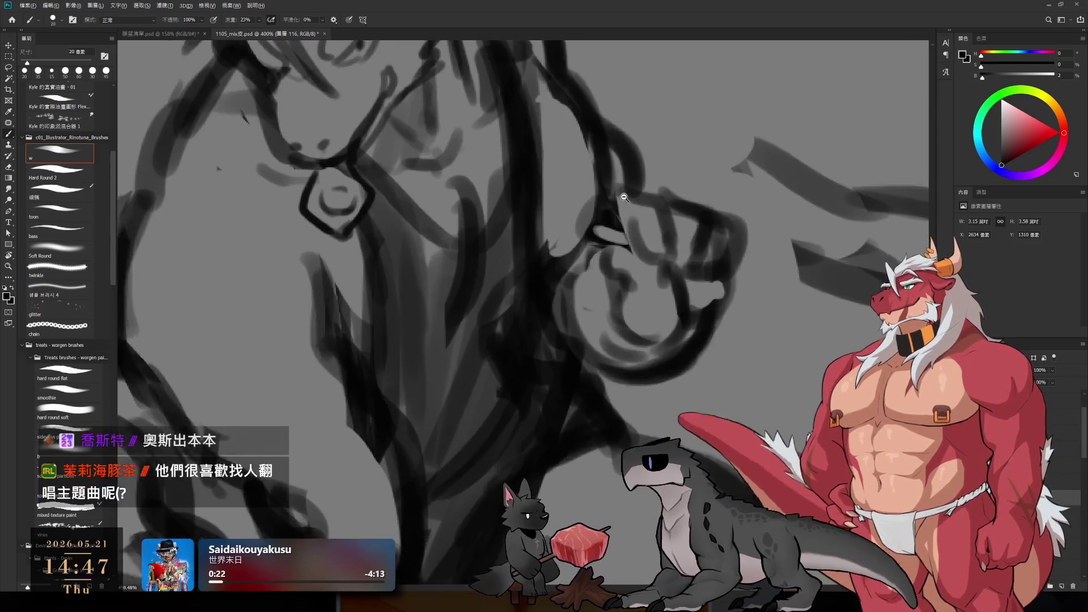
# - Shrink the brush and zoom out to see the whole sketch
pyautogui.press('[')
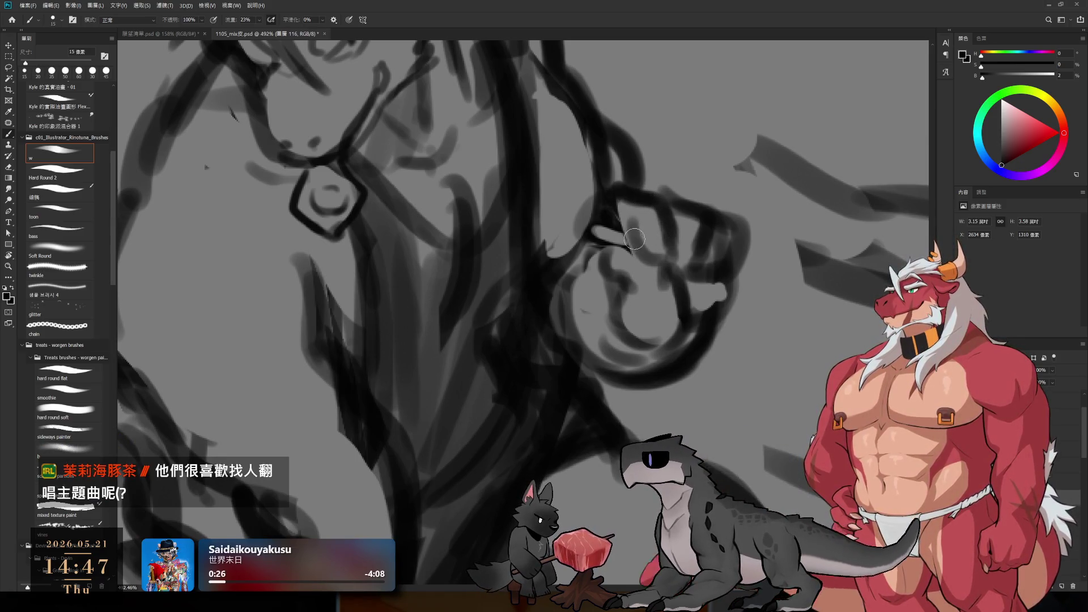
pyautogui.press('e')
pyautogui.press('b')
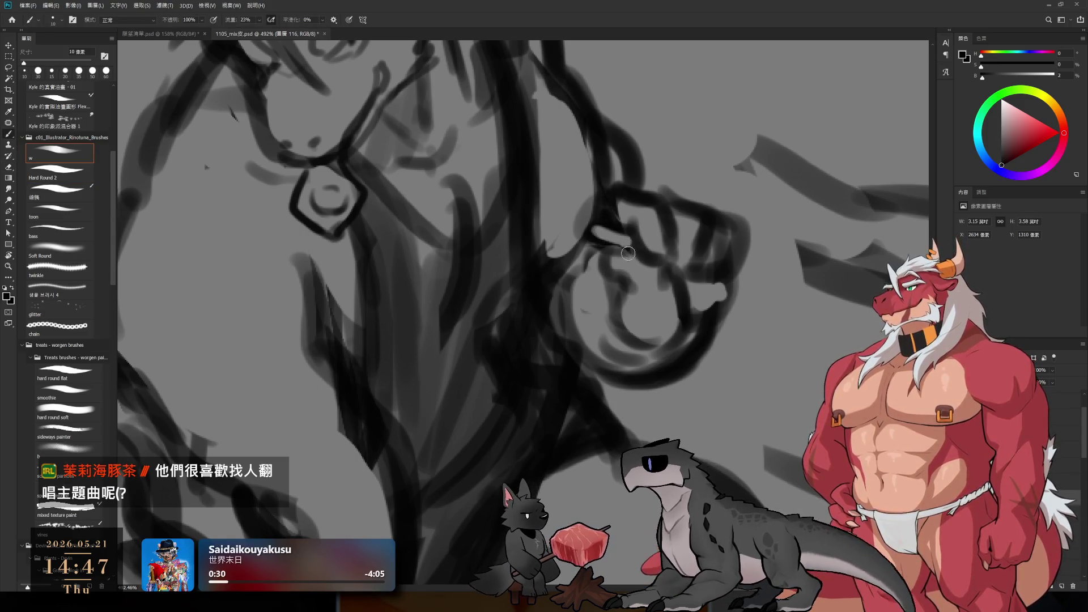
pyautogui.press('[')
pyautogui.keyDown('ctrl'); pyautogui.keyDown('alt'); pyautogui.click(603, 259); pyautogui.keyUp('alt'); pyautogui.keyUp('ctrl')
pyautogui.moveTo(603, 259)
pyautogui.mouseDown()
pyautogui.moveTo(579, 251)
pyautogui.moveTo(677, 245)
pyautogui.mouseUp()
# - Erase part of the dark loop stroke in the fist, then enlarge the brush
pyautogui.press('e')
pyautogui.scroll(2, 675, 245)
pyautogui.press('b')
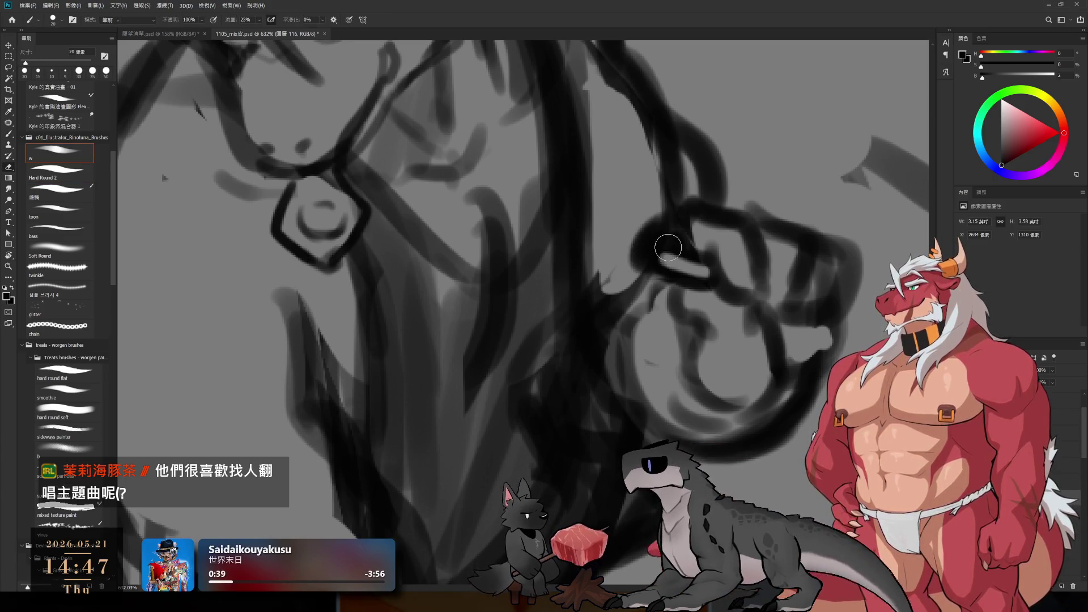
pyautogui.press('e')
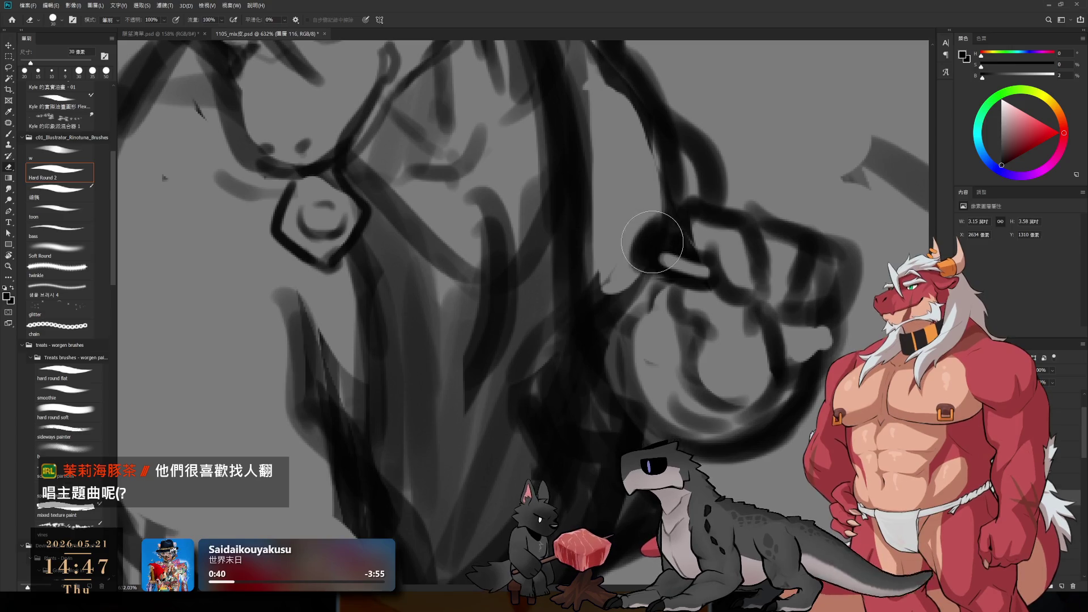
pyautogui.moveTo(643, 253); pyautogui.dragTo(636, 259)
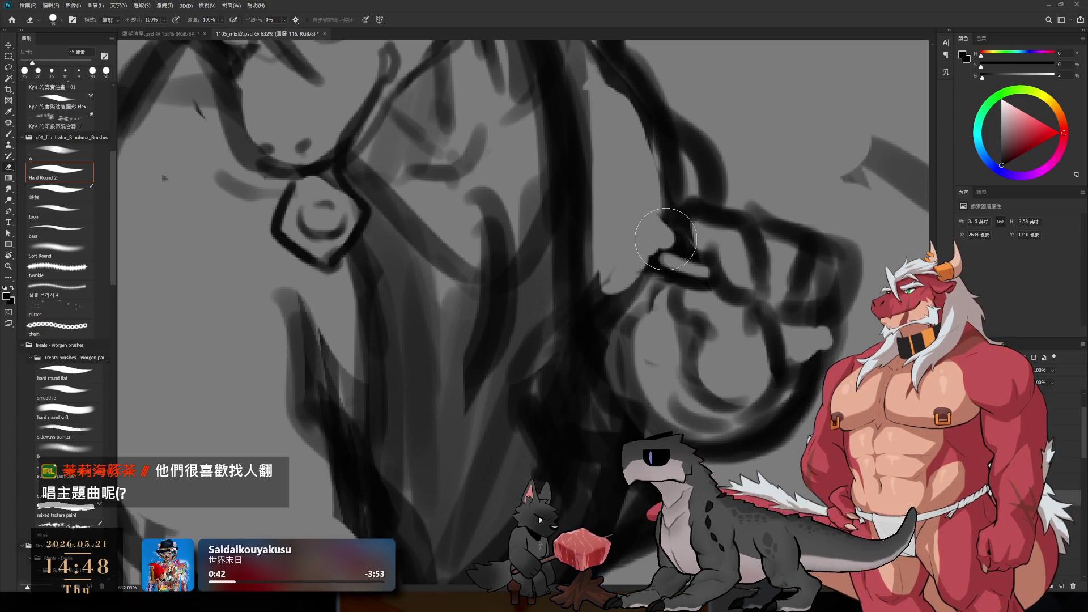
pyautogui.press('b')
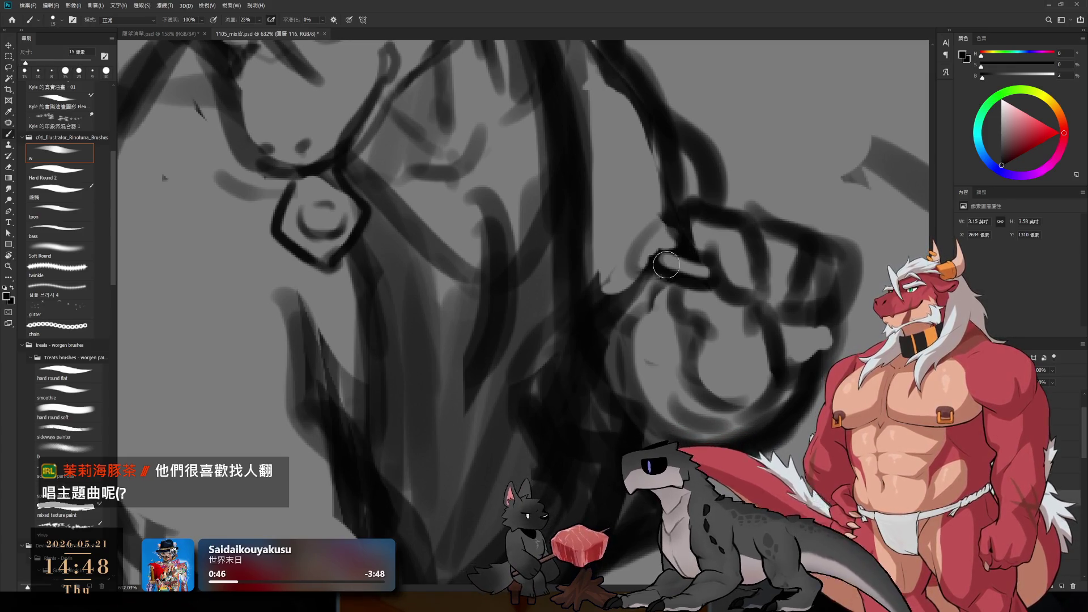
pyautogui.scroll(-10, 680, 245)
pyautogui.scroll(10, 674, 250)
pyautogui.press(']')
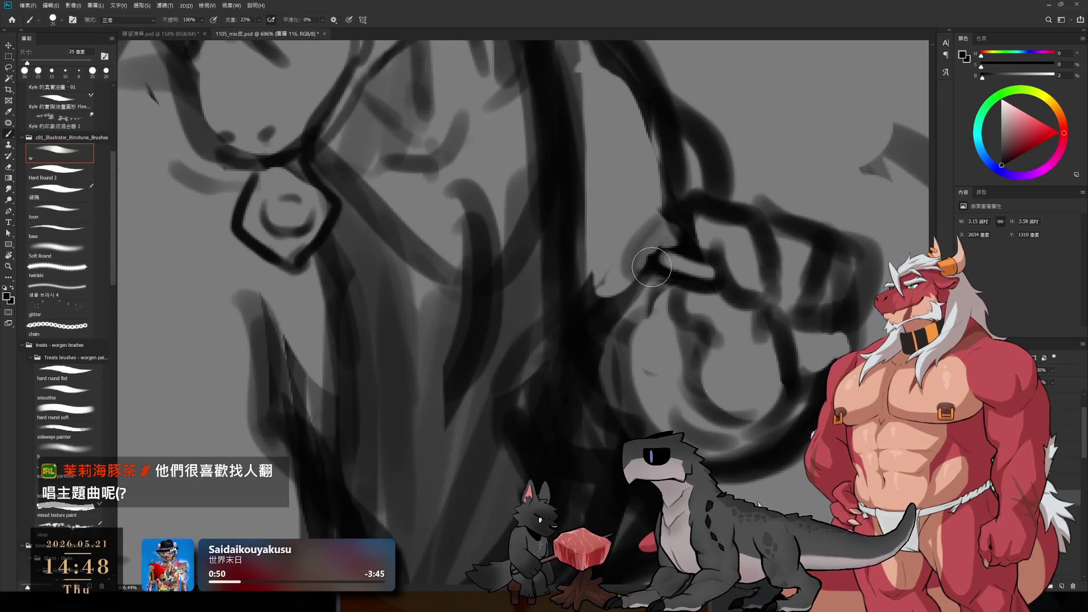
pyautogui.scroll(-10, 645, 283)
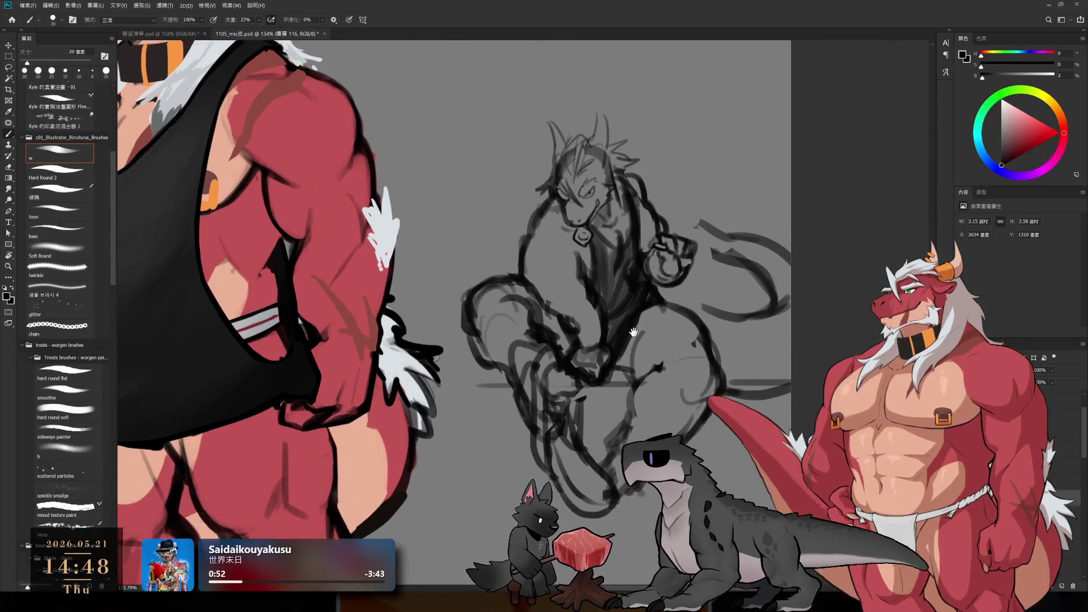
# - Draw a curved tail stroke and rough strokes between the arm and tail of the crouching dragon
pyautogui.moveTo(696, 332); pyautogui.dragTo(693, 245)
pyautogui.scroll(1, 707, 208)
pyautogui.press('e')
pyautogui.press('b')
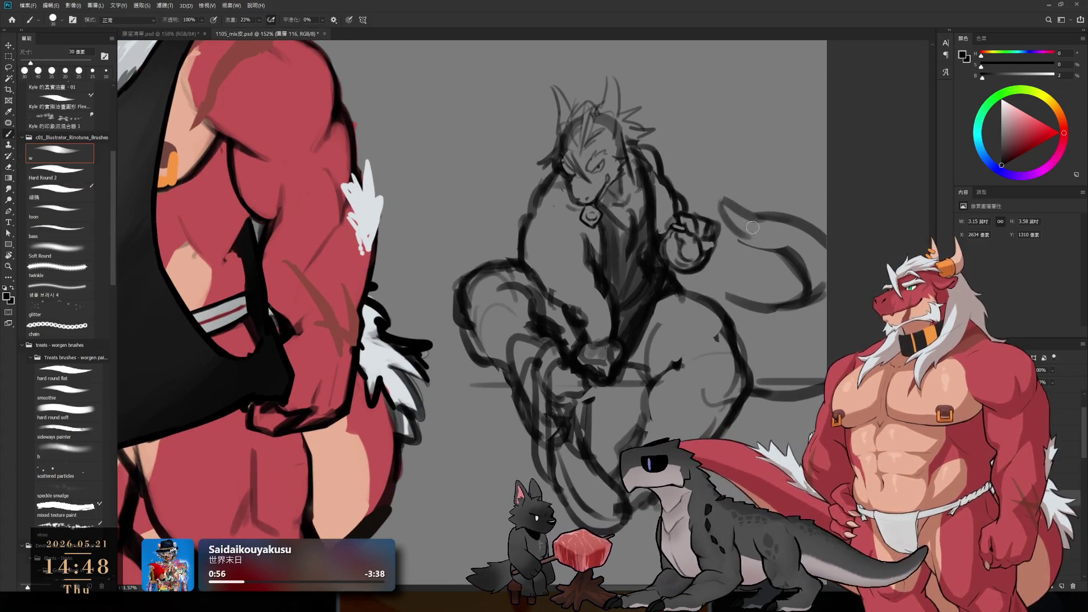
pyautogui.moveTo(717, 198); pyautogui.dragTo(804, 297)
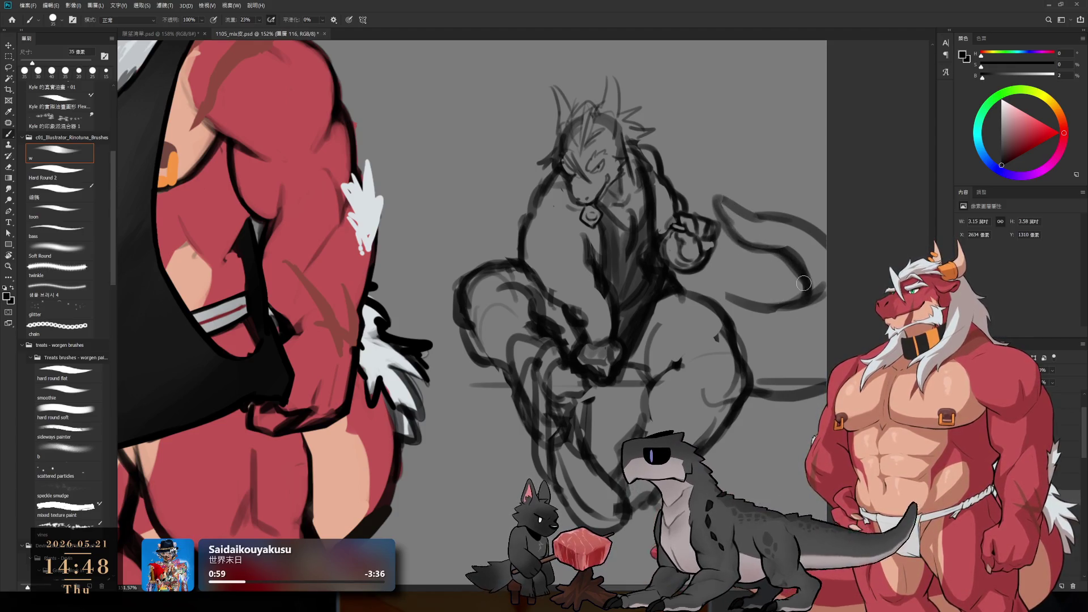
pyautogui.moveTo(681, 281)
pyautogui.mouseDown()
pyautogui.moveTo(732, 317)
pyautogui.moveTo(762, 310)
pyautogui.mouseUp()
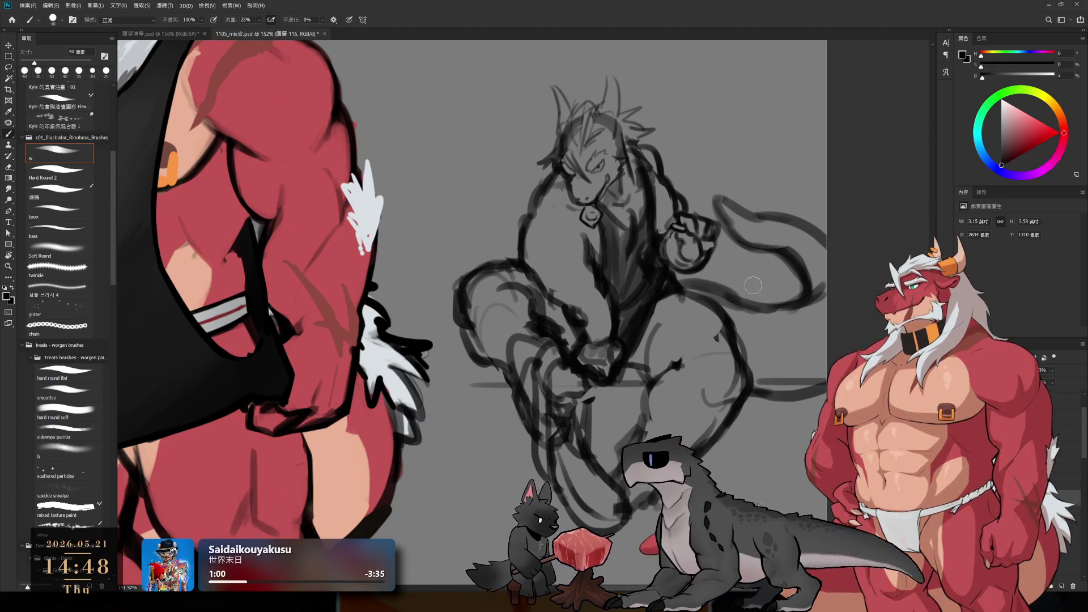
# - Add rough strokes left of the head, near the hand, and along the tail curve
pyautogui.moveTo(660, 276)
pyautogui.mouseDown()
pyautogui.moveTo(664, 192)
pyautogui.moveTo(653, 304)
pyautogui.mouseUp()
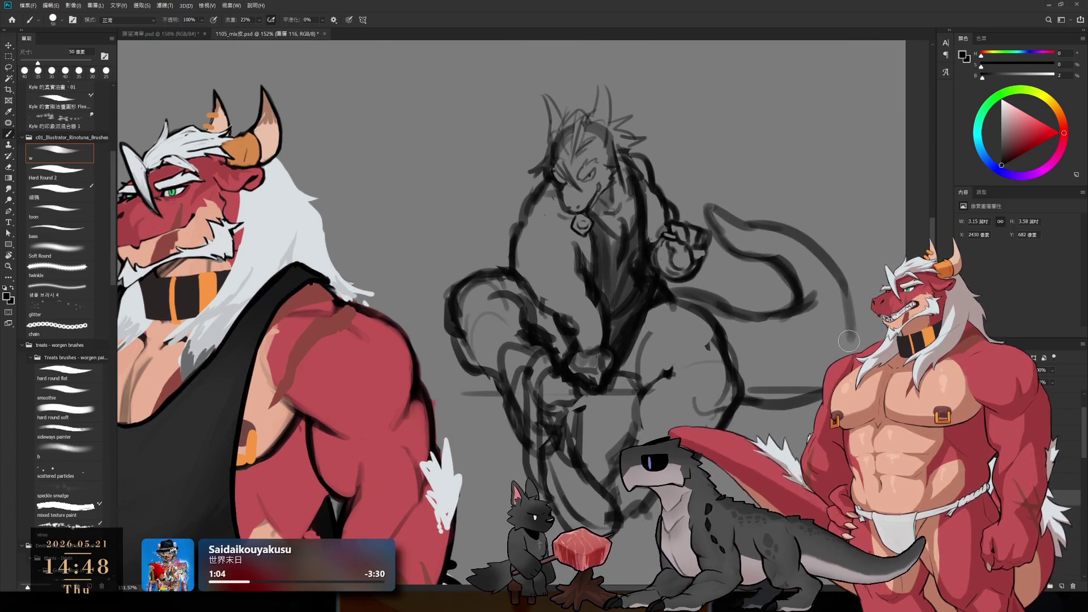
pyautogui.moveTo(692, 386)
pyautogui.mouseDown()
pyautogui.moveTo(755, 390)
pyautogui.moveTo(726, 437)
pyautogui.mouseUp()
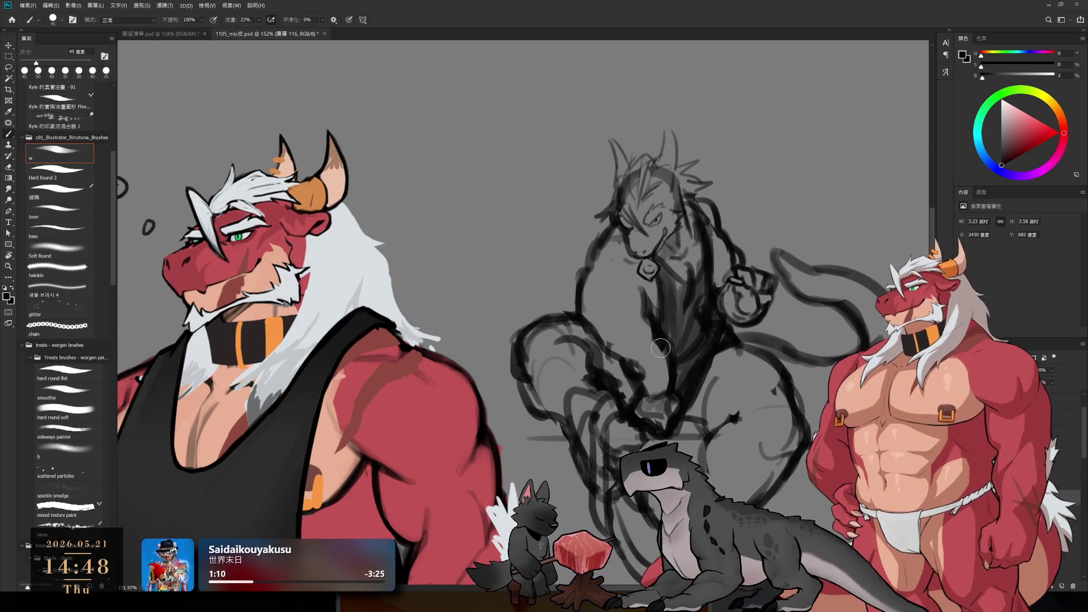
pyautogui.moveTo(623, 258)
pyautogui.mouseDown()
pyautogui.moveTo(655, 217)
pyautogui.moveTo(714, 74)
pyautogui.moveTo(711, 143)
pyautogui.mouseUp()
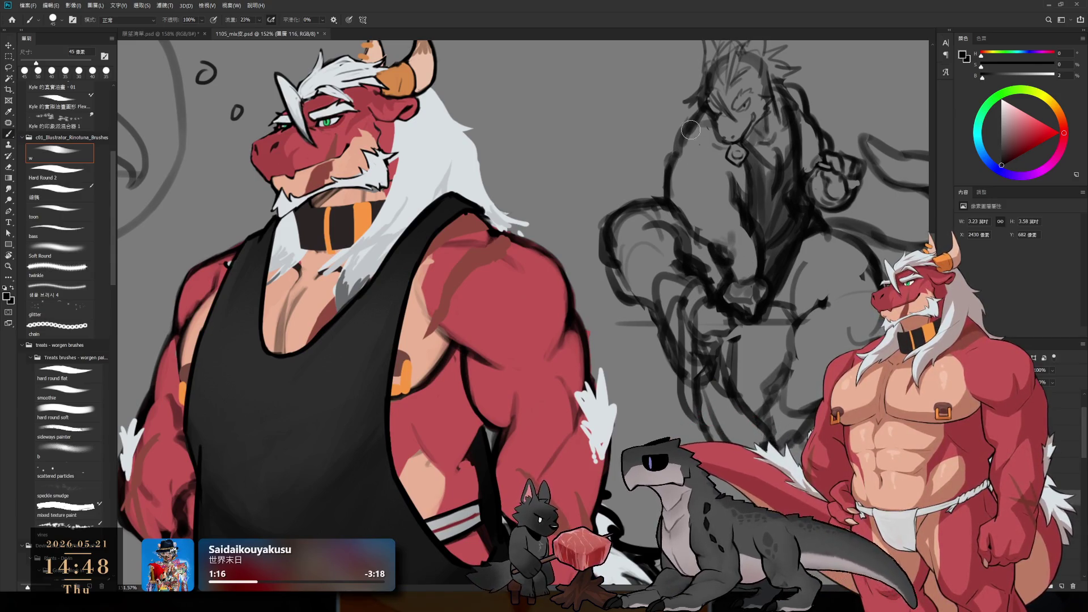
pyautogui.moveTo(683, 128)
pyautogui.mouseDown()
pyautogui.moveTo(669, 119)
pyautogui.moveTo(653, 160)
pyautogui.mouseUp()
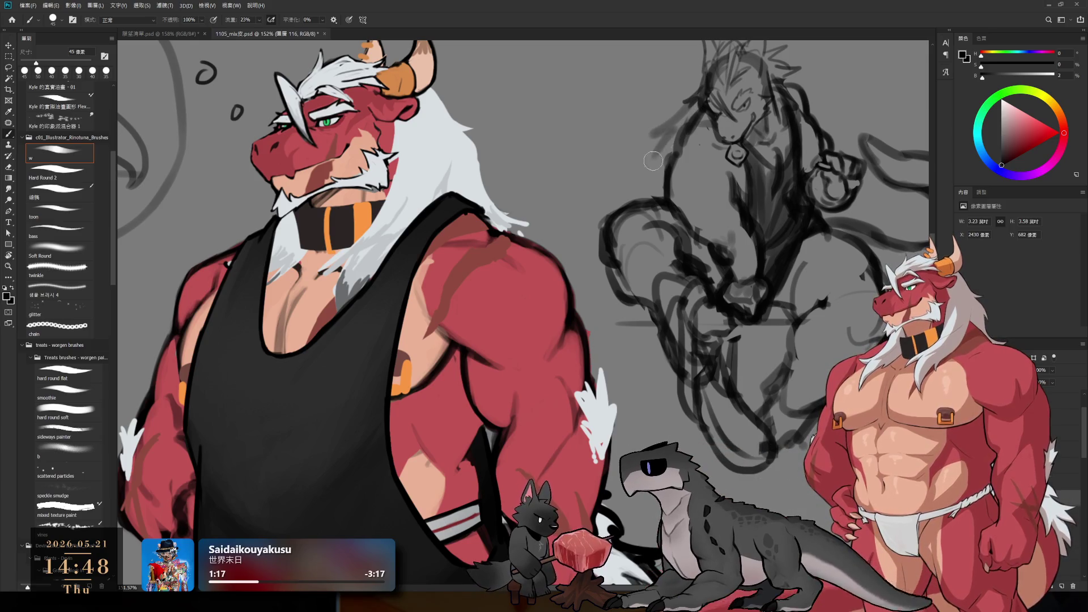
pyautogui.hscroll(5, 632, 205)
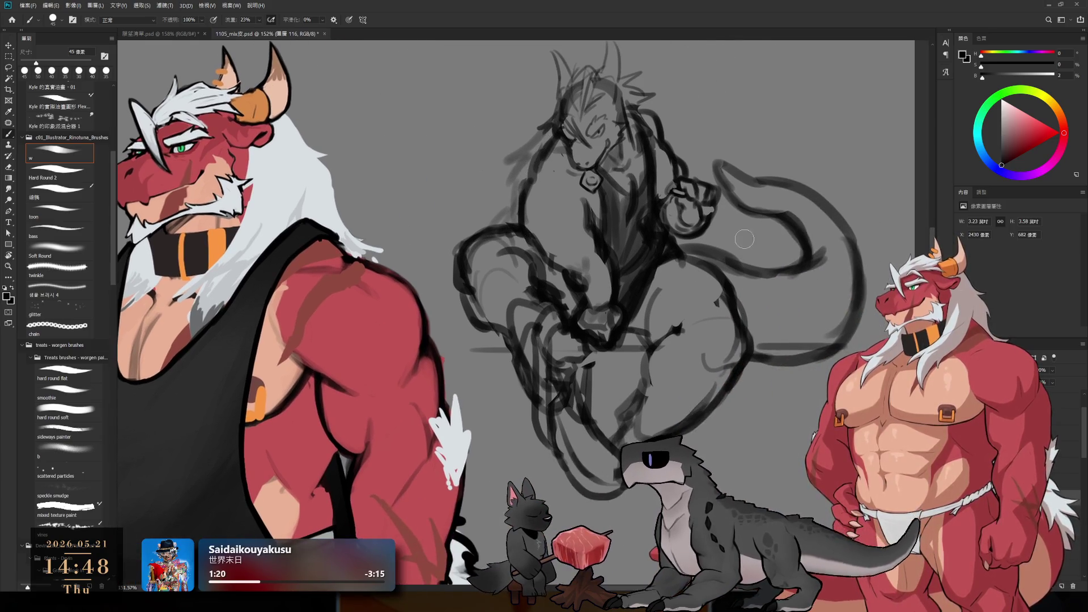
pyautogui.moveTo(697, 245); pyautogui.dragTo(795, 265)
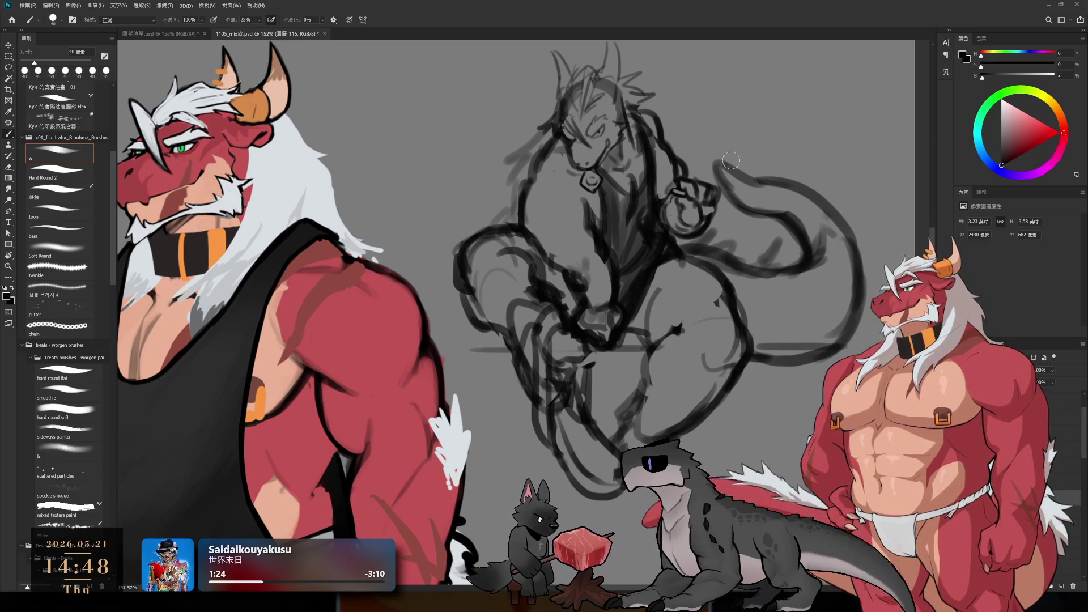
pyautogui.moveTo(748, 189)
pyautogui.mouseDown()
pyautogui.moveTo(827, 229)
pyautogui.moveTo(827, 278)
pyautogui.moveTo(768, 298)
pyautogui.mouseUp()
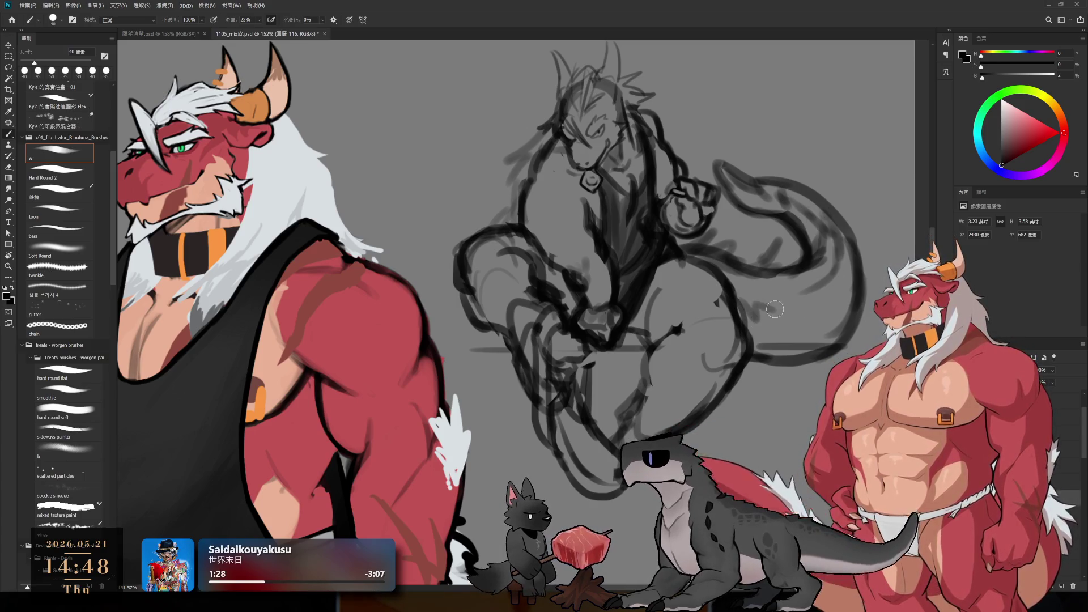
pyautogui.scroll(-3, 814, 297)
pyautogui.moveTo(709, 272)
pyautogui.mouseDown()
pyautogui.moveTo(763, 289)
pyautogui.moveTo(756, 327)
pyautogui.mouseUp()
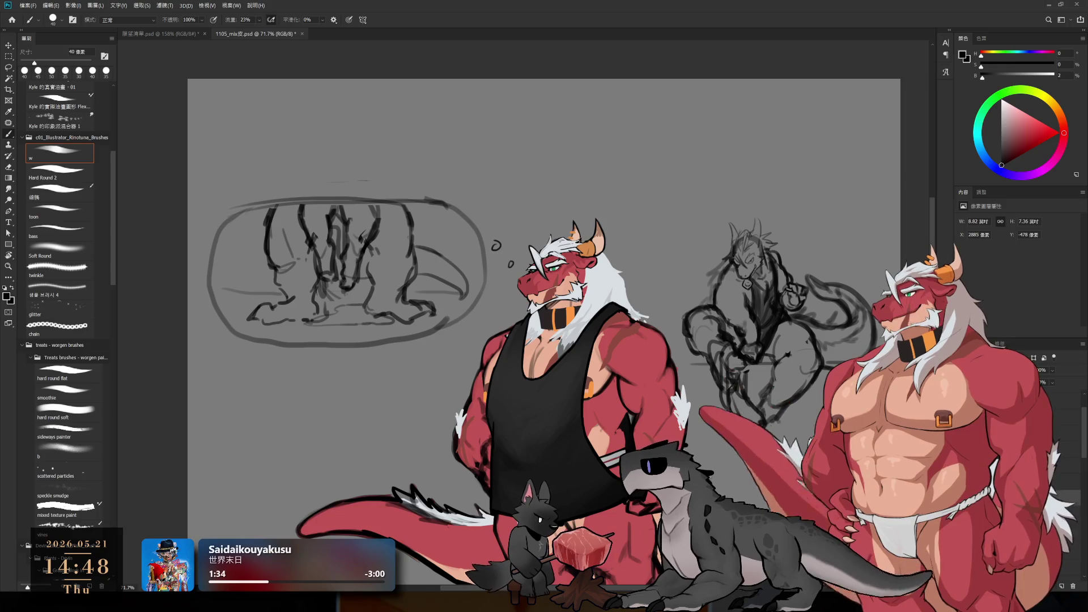
# - Free Transform the sketch layer higher on the canvas, commit it, and return to the brush
pyautogui.hotkey('ctrl', 't')
pyautogui.moveTo(817, 374)
pyautogui.mouseDown()
pyautogui.moveTo(601, 215)
pyautogui.moveTo(795, 255)
pyautogui.mouseUp()
pyautogui.press('Return')
pyautogui.press('b')
pyautogui.moveTo(710, 393)
pyautogui.mouseDown()
pyautogui.moveTo(722, 308)
pyautogui.moveTo(685, 247)
pyautogui.moveTo(684, 274)
pyautogui.mouseUp()
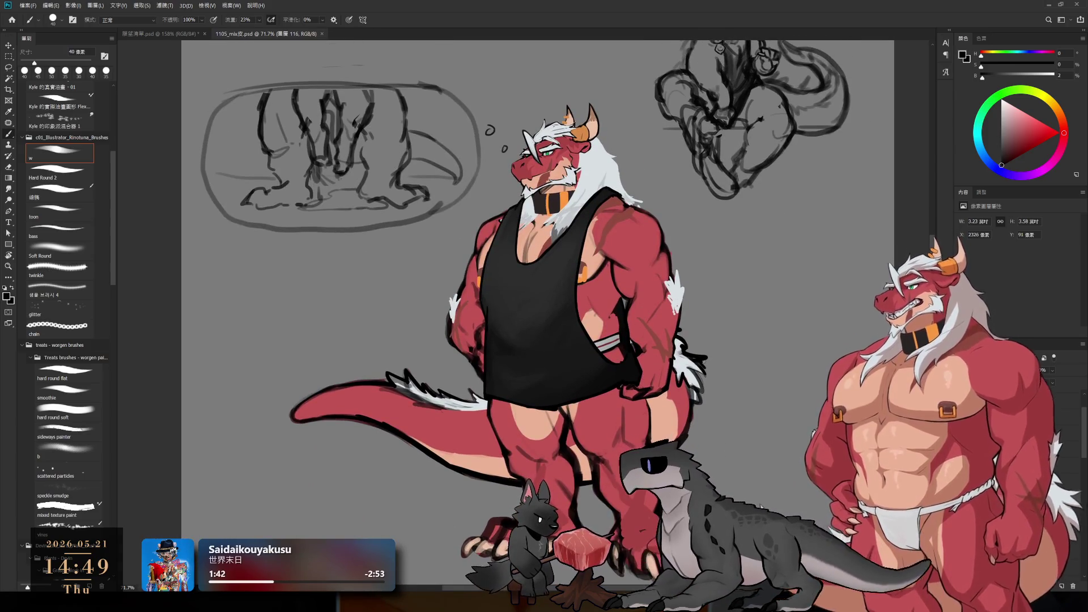
pyautogui.scroll(5, 522, 306)
pyautogui.scroll(2, 741, 256)
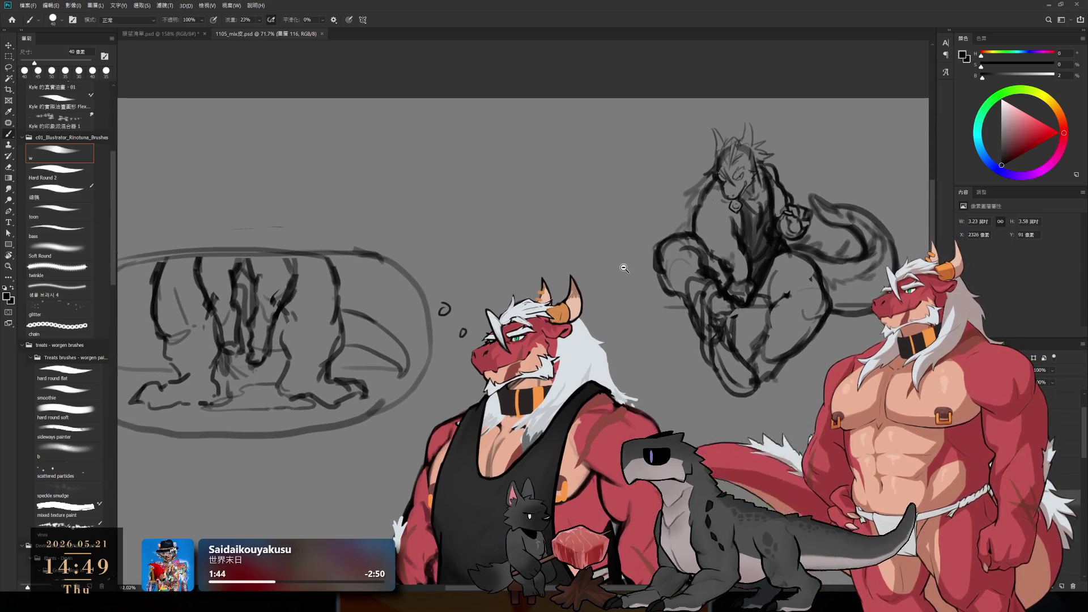
pyautogui.moveTo(741, 257)
pyautogui.mouseDown()
pyautogui.moveTo(446, 260)
pyautogui.moveTo(740, 260)
pyautogui.moveTo(679, 245)
pyautogui.mouseUp()
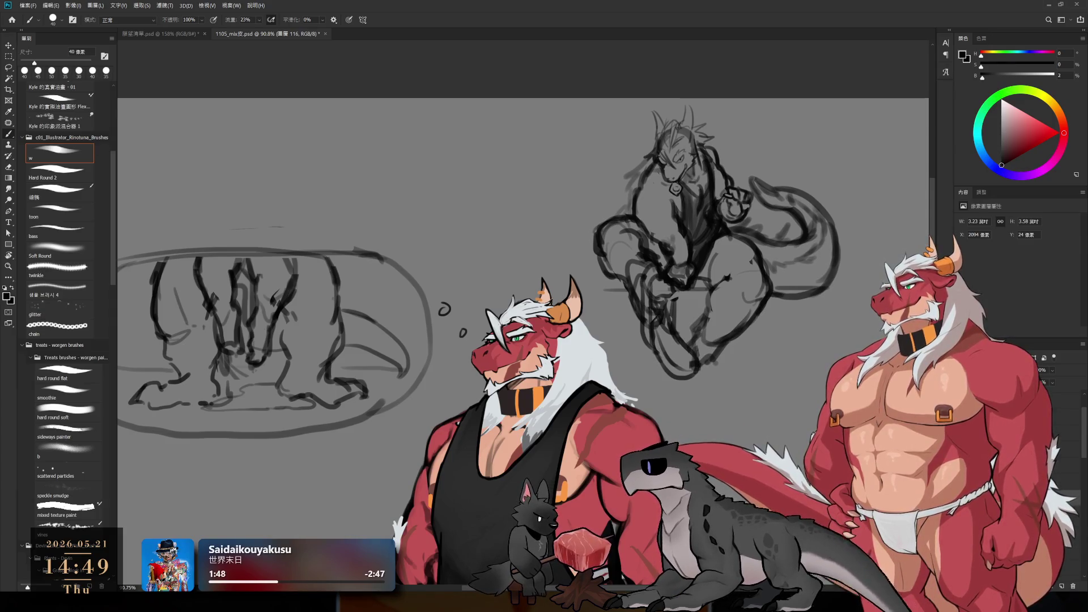
pyautogui.moveTo(827, 153)
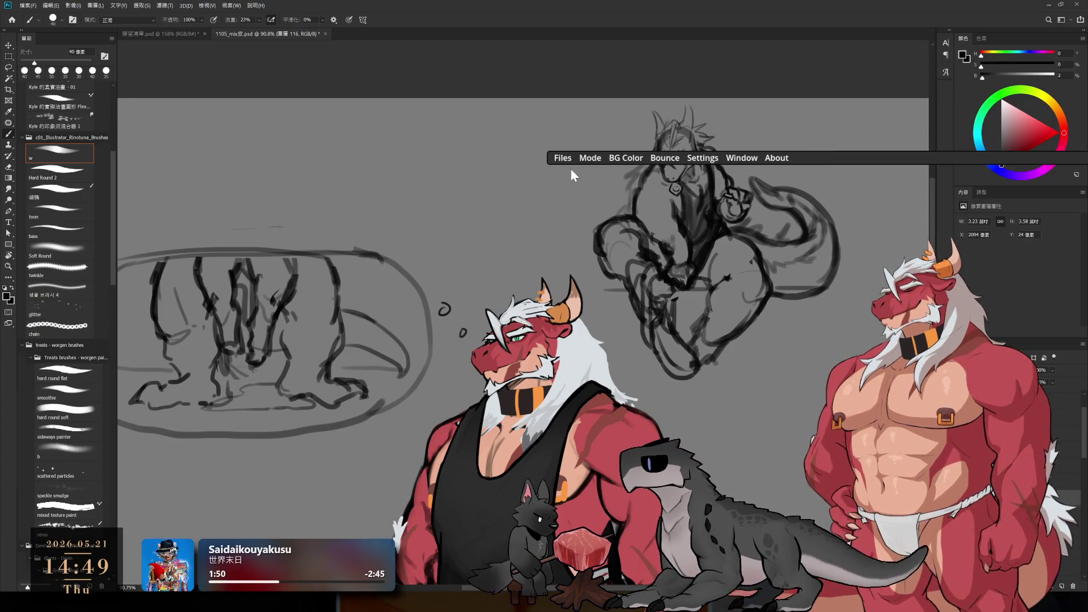
# - Switch PNGTuber Plus to Editor mode and select the black tank-top sprite
pyautogui.click(583, 158)
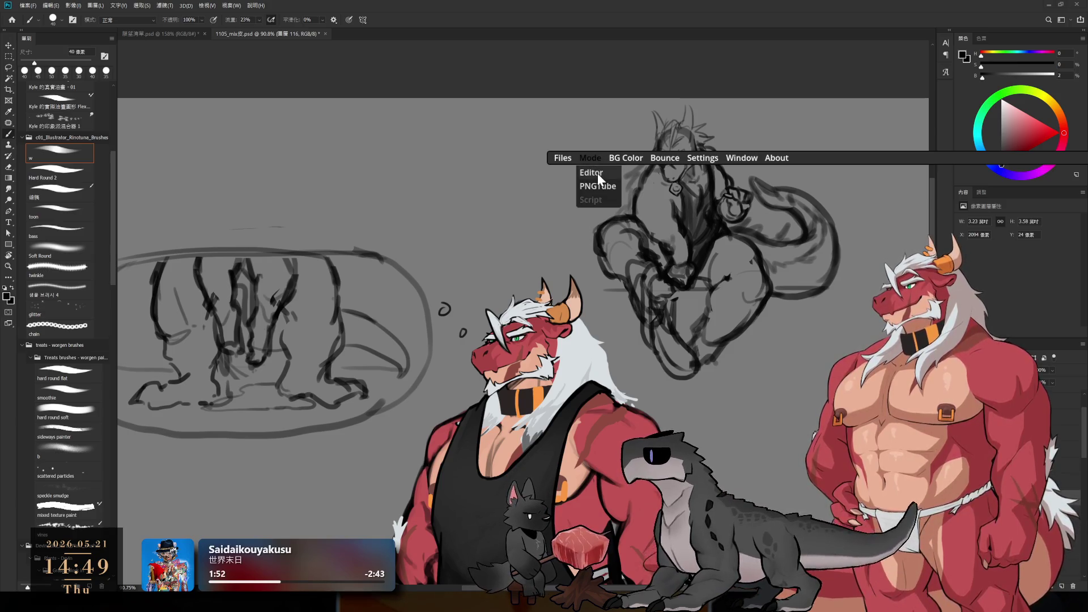
pyautogui.click(598, 173)
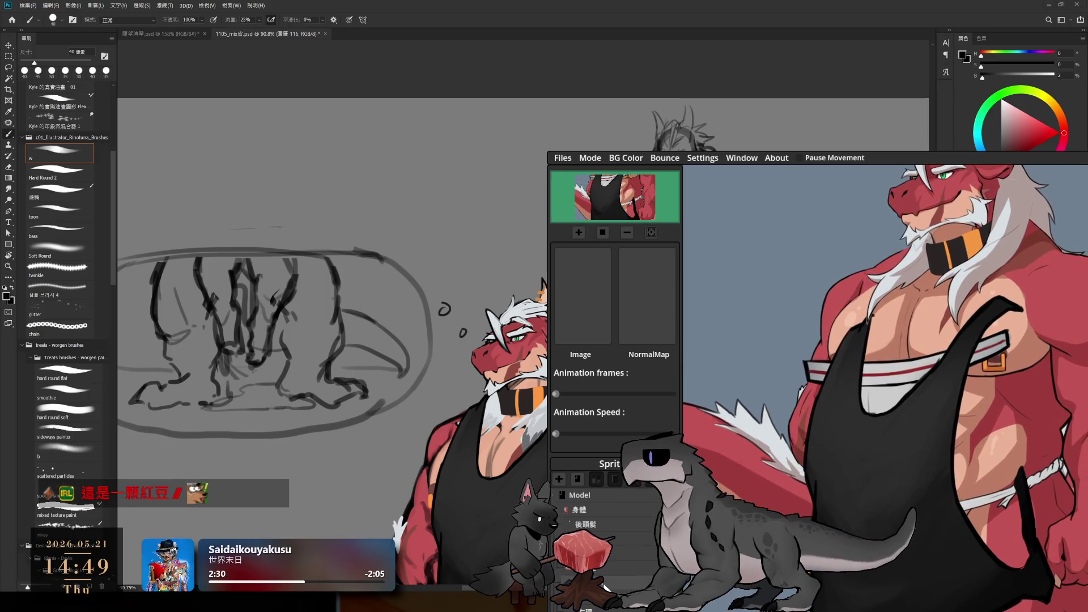
pyautogui.click(884, 453)
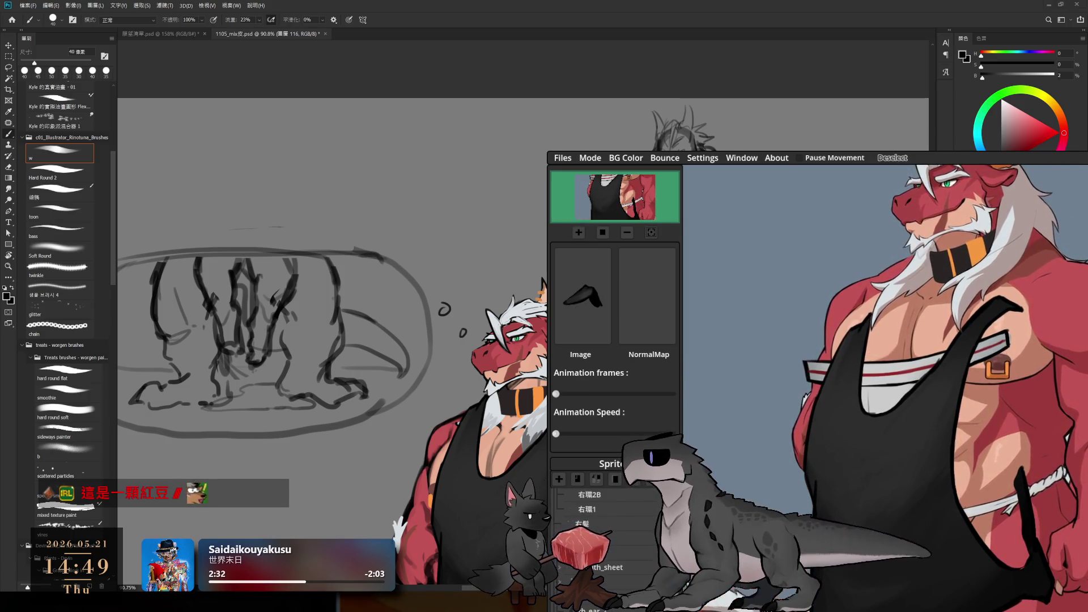
pyautogui.click(929, 467)
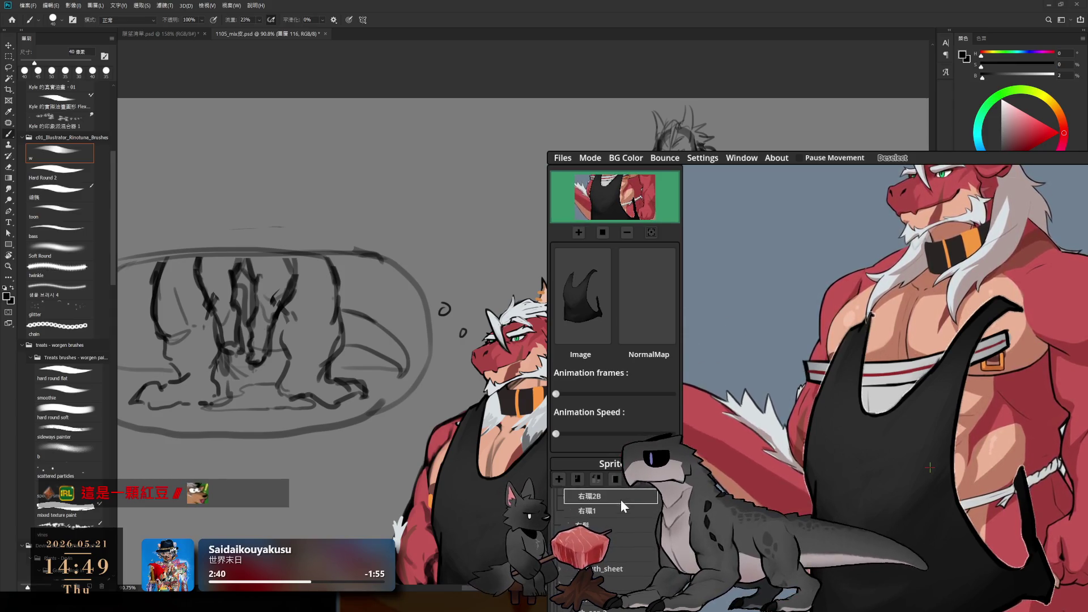
# - Inspect the Model and hair sprites, show and select the 內褲 sprite, and expand the 身體 group
pyautogui.scroll(5, 612, 495)
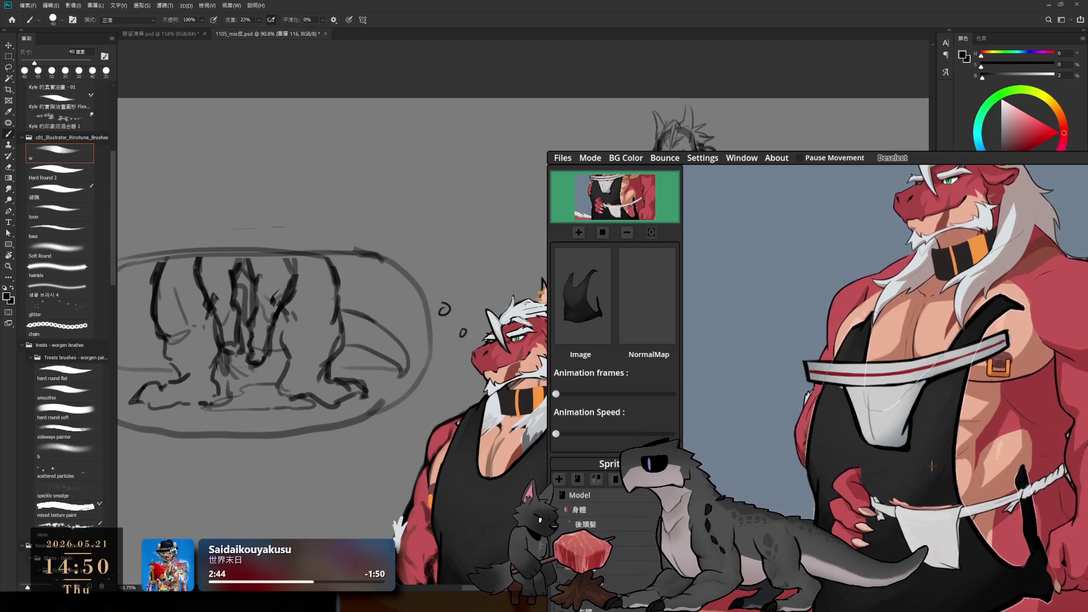
pyautogui.click(601, 495)
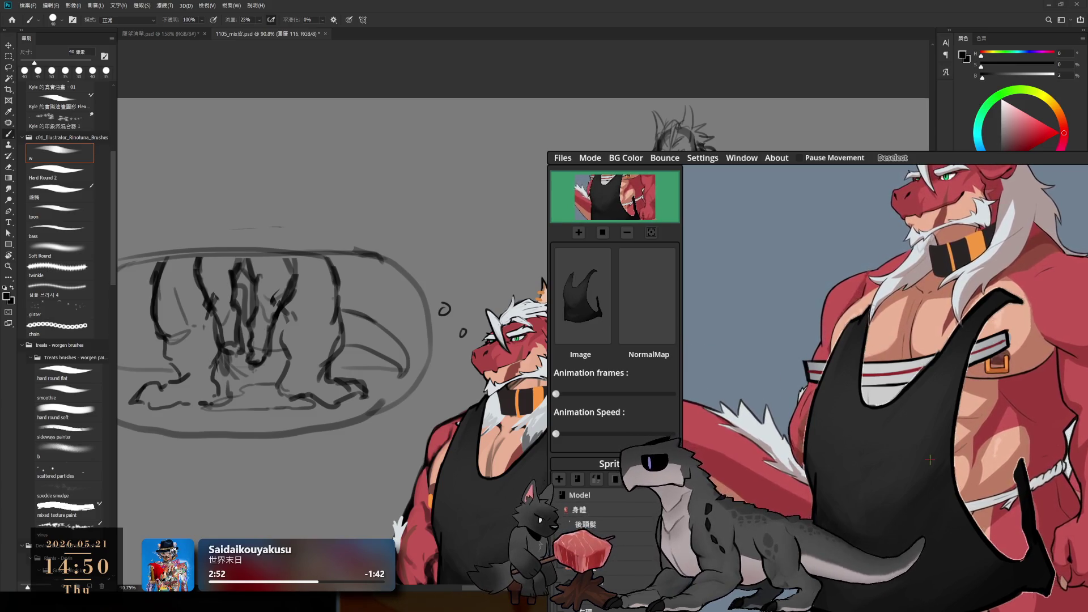
pyautogui.click(607, 583)
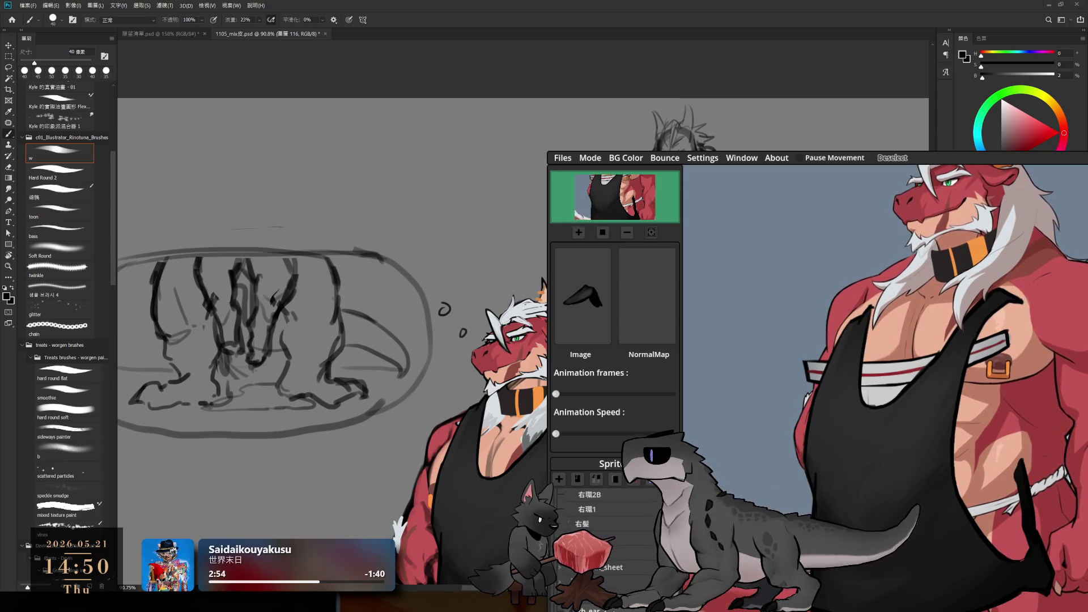
pyautogui.scroll(-5, 607, 584)
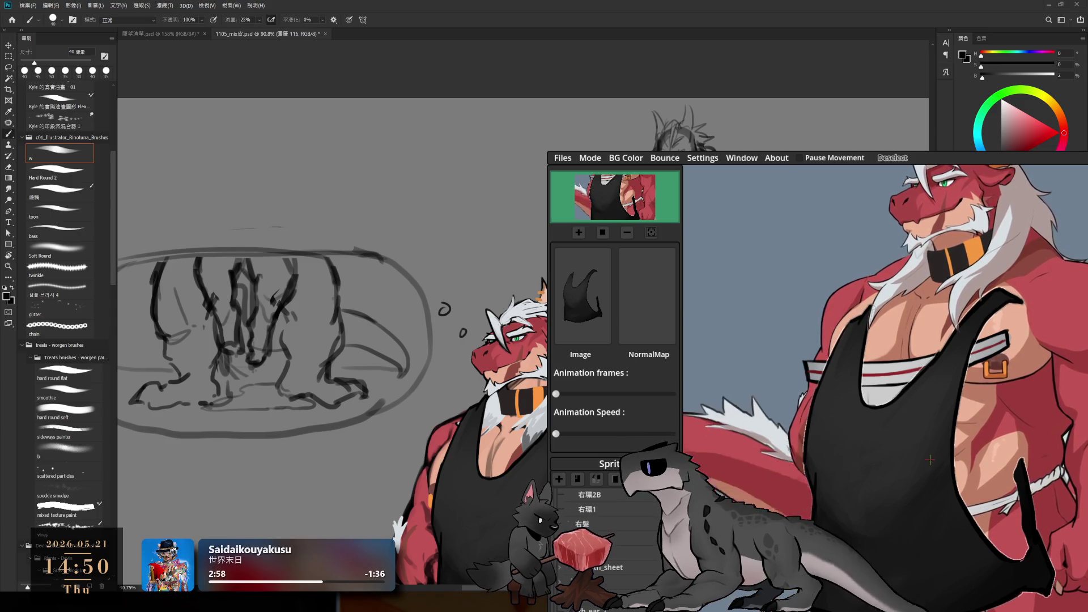
pyautogui.scroll(5, 604, 532)
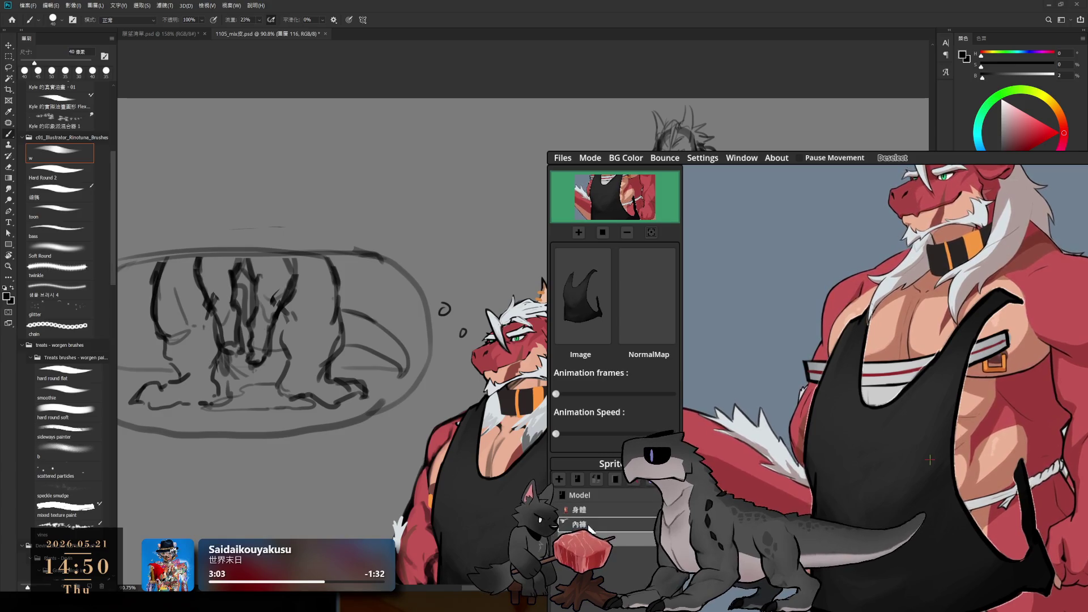
pyautogui.click(594, 519)
pyautogui.click(589, 526)
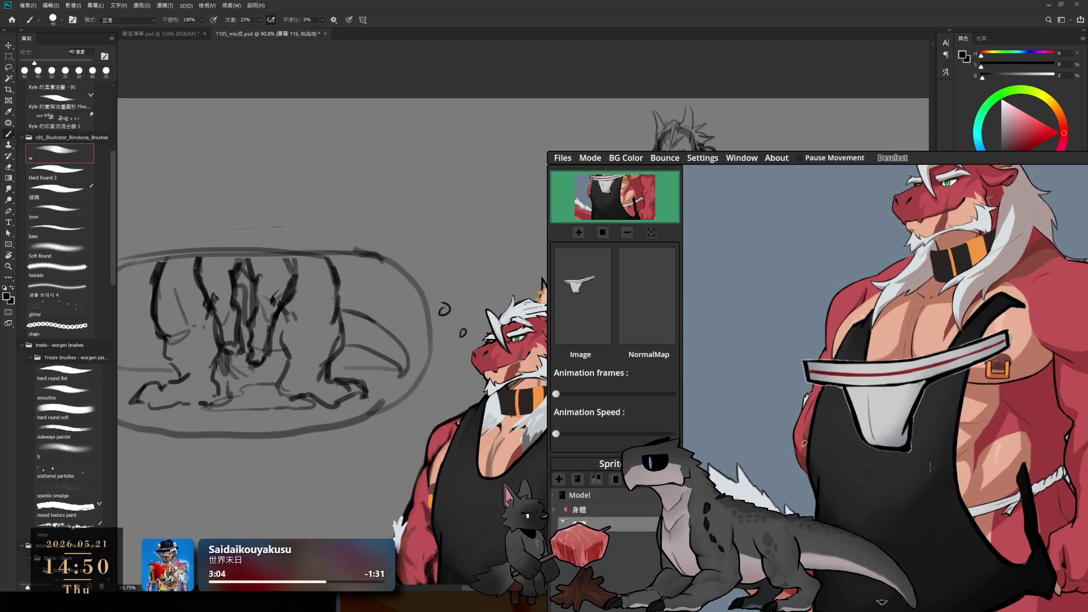
pyautogui.click(557, 508)
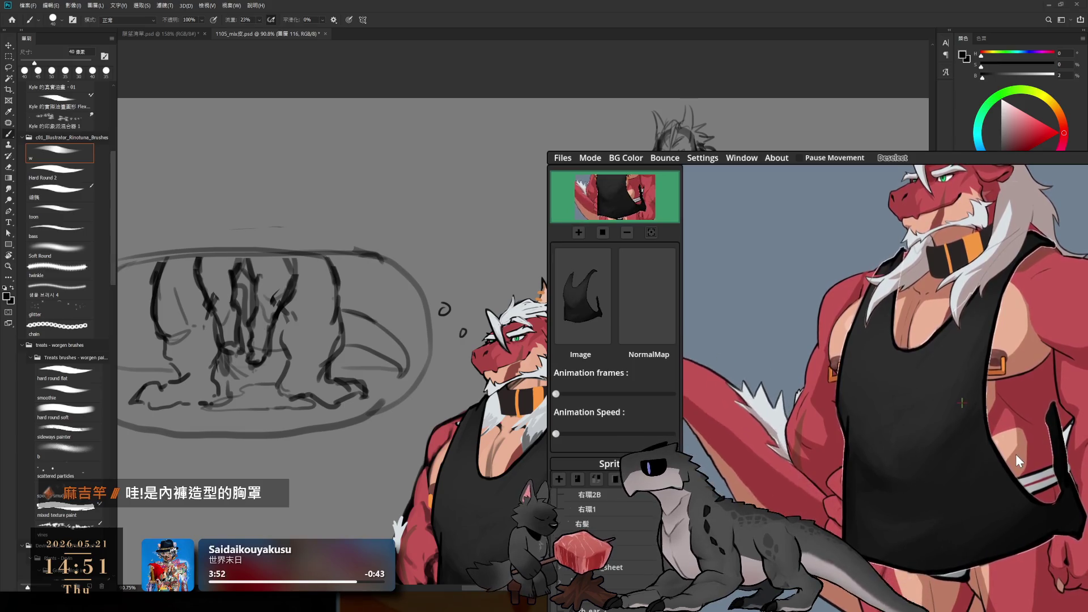
# - Paint and shape a black pointed flap extending the tank top over the arm
pyautogui.moveTo(621, 435); pyautogui.dragTo(661, 111)
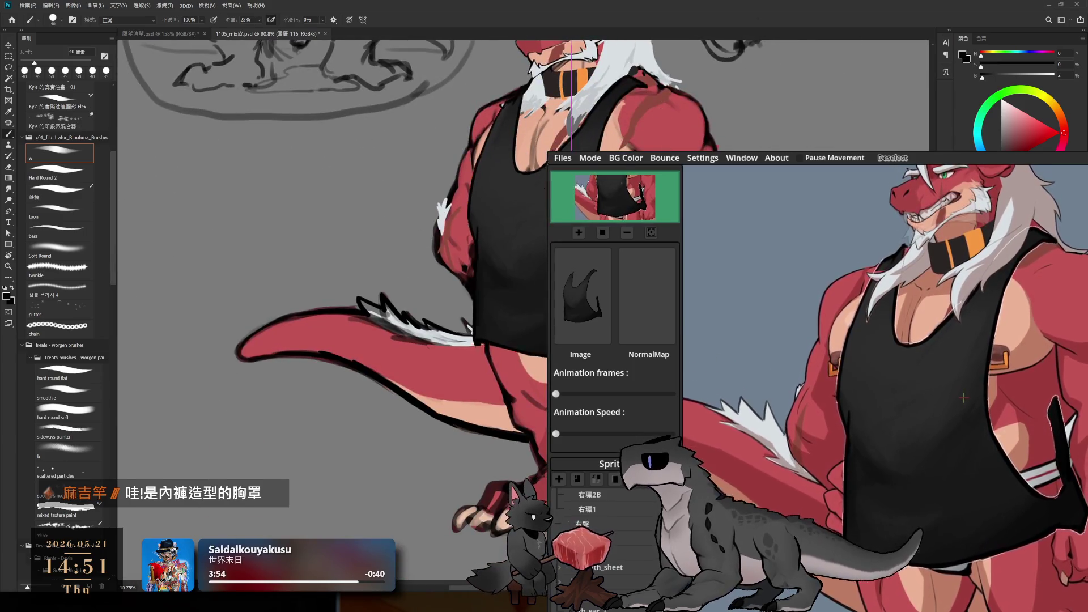
pyautogui.scroll(5, 662, 286)
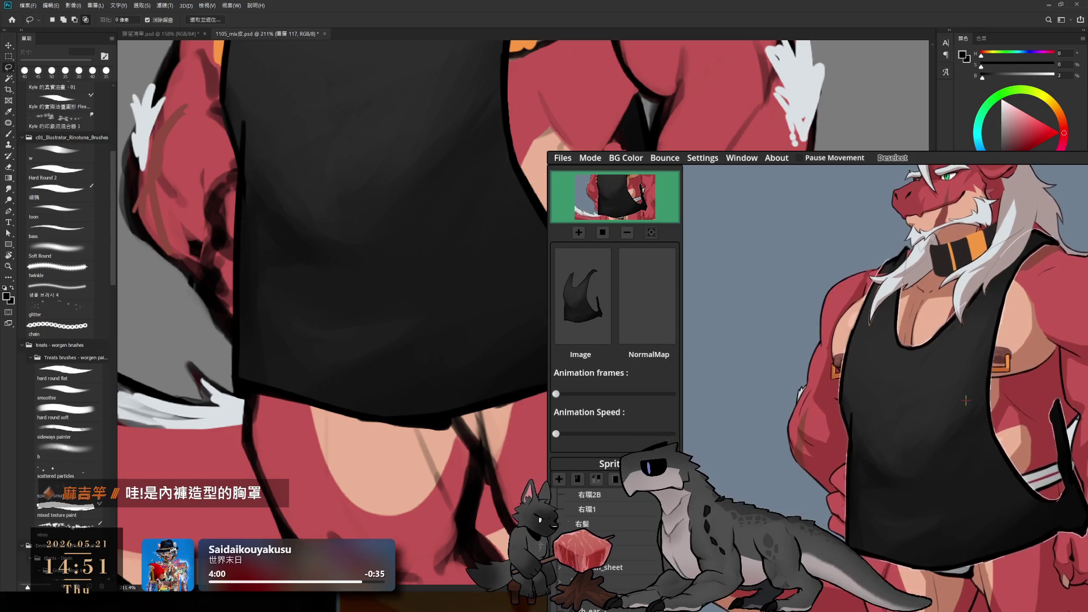
pyautogui.moveTo(340, 283); pyautogui.dragTo(397, 323)
pyautogui.scroll(-2, 255, 436)
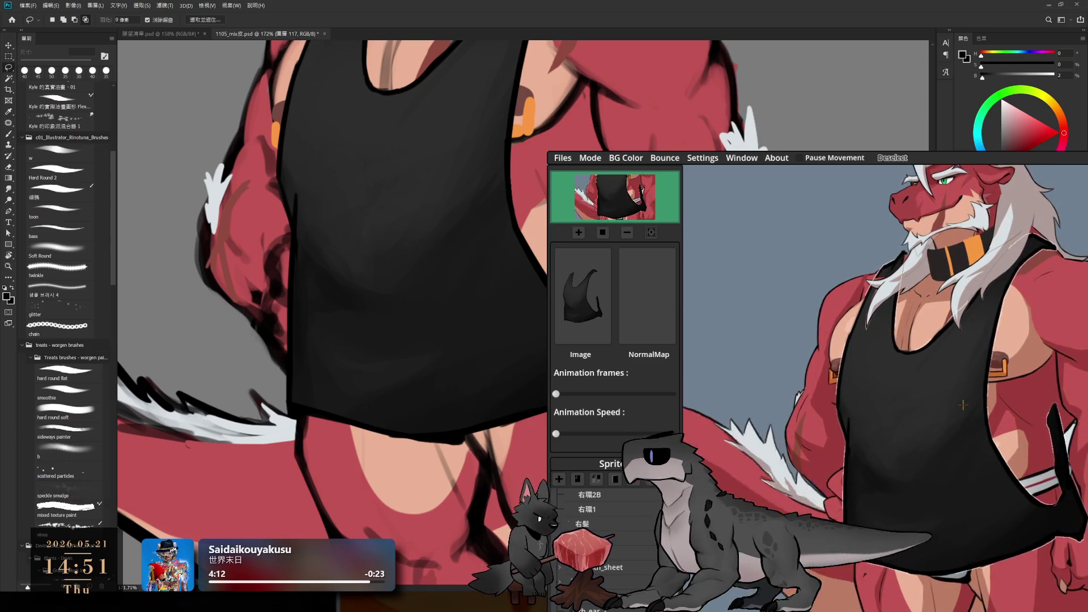
pyautogui.moveTo(532, 108); pyautogui.dragTo(438, 159)
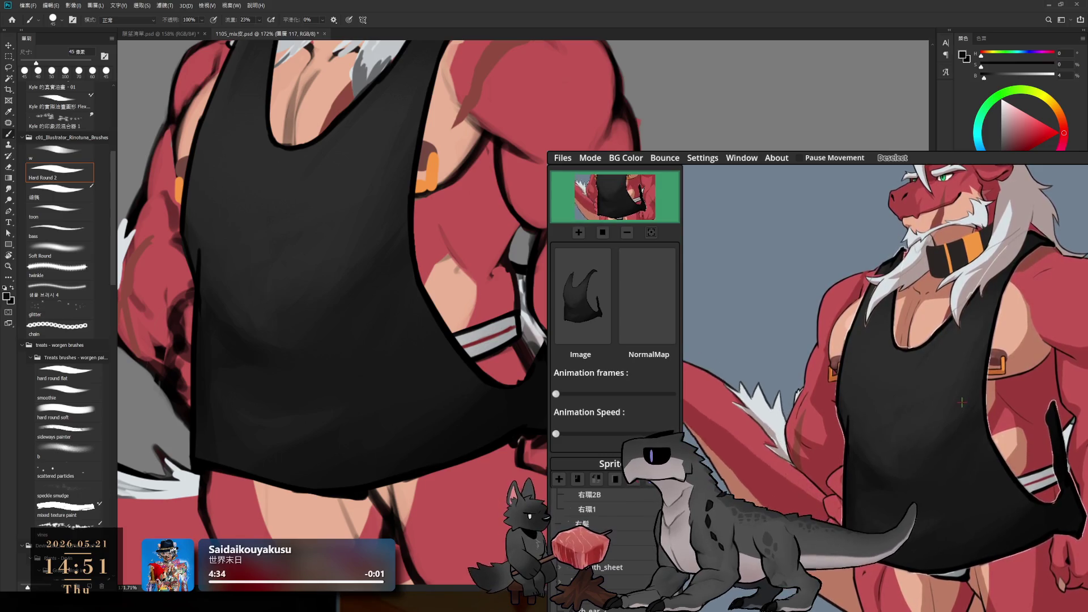
pyautogui.moveTo(527, 226)
pyautogui.mouseDown()
pyautogui.moveTo(505, 340)
pyautogui.moveTo(479, 249)
pyautogui.moveTo(537, 324)
pyautogui.mouseUp()
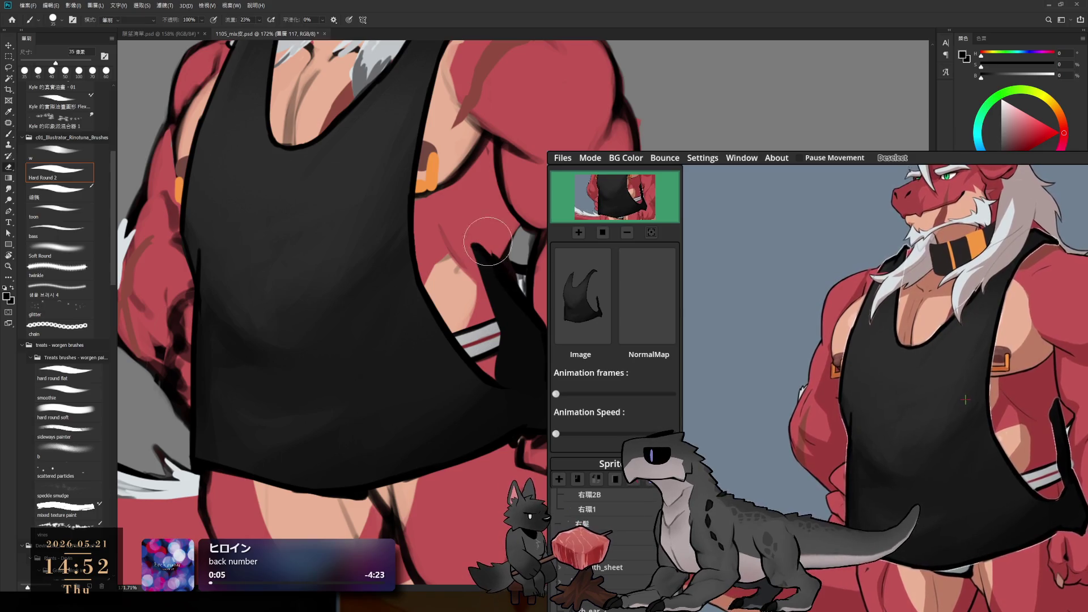
pyautogui.moveTo(485, 242); pyautogui.dragTo(528, 322)
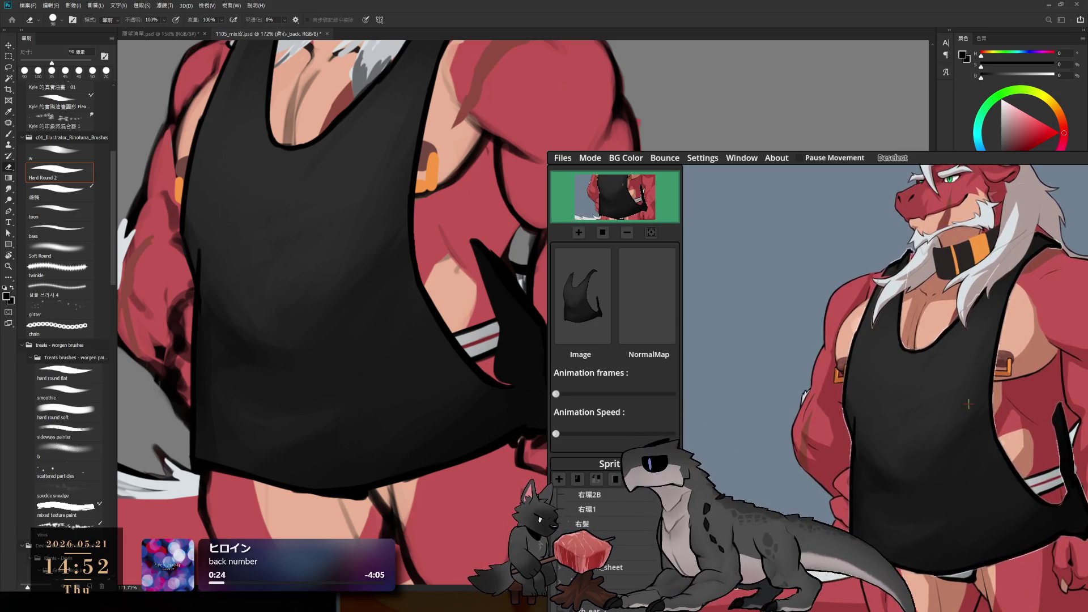
pyautogui.click(1047, 7)
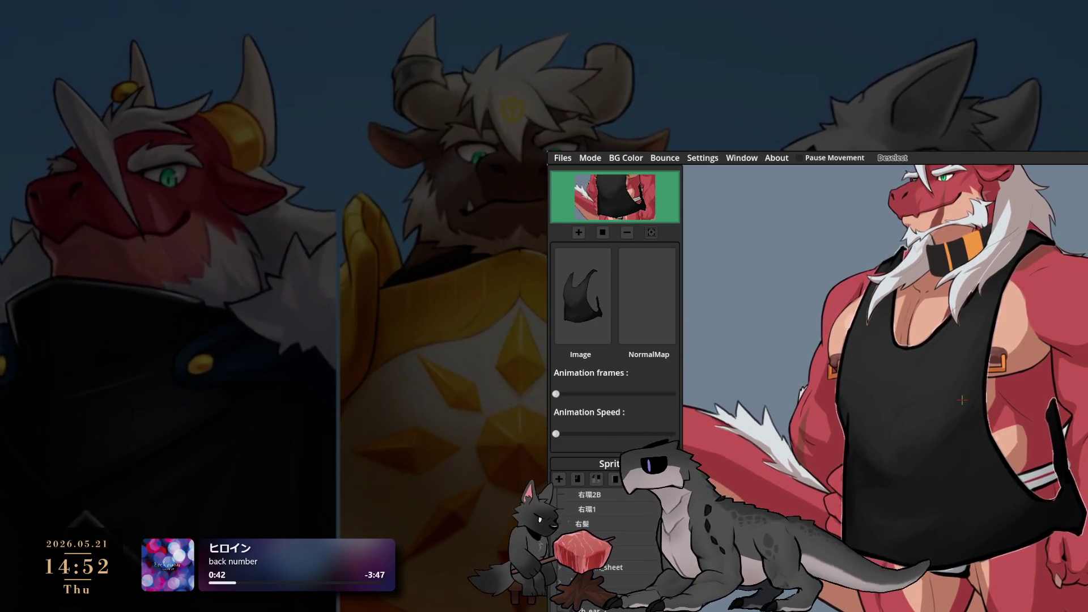
pyautogui.hotkey('alt', 'Tab')
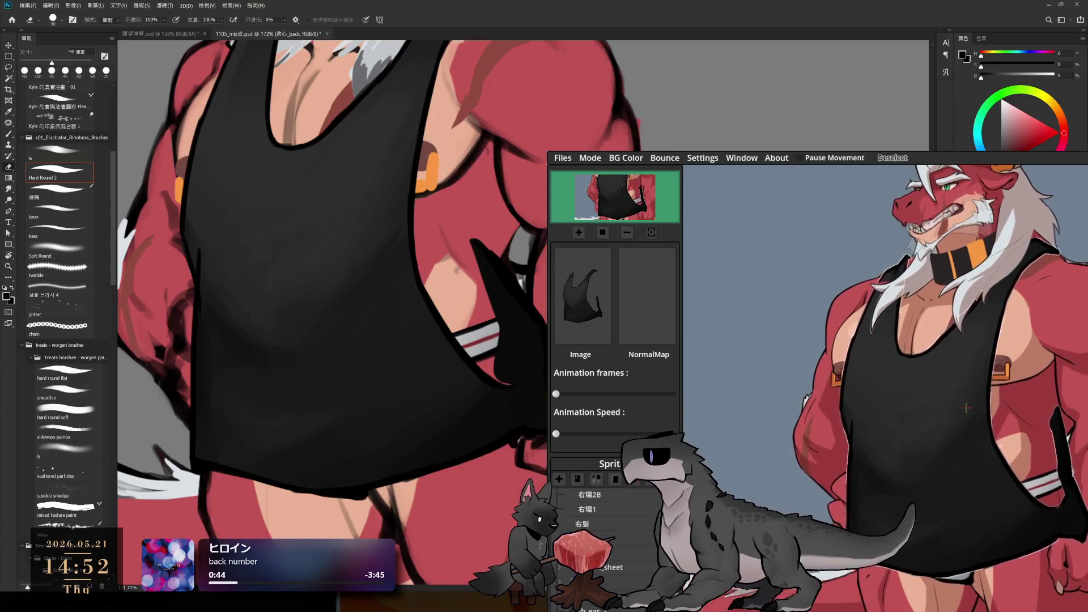
# - Switch from the 胸心_back layer to 胸心 and hide Photoshop to view the avatar
pyautogui.hotkey('alt', ']')
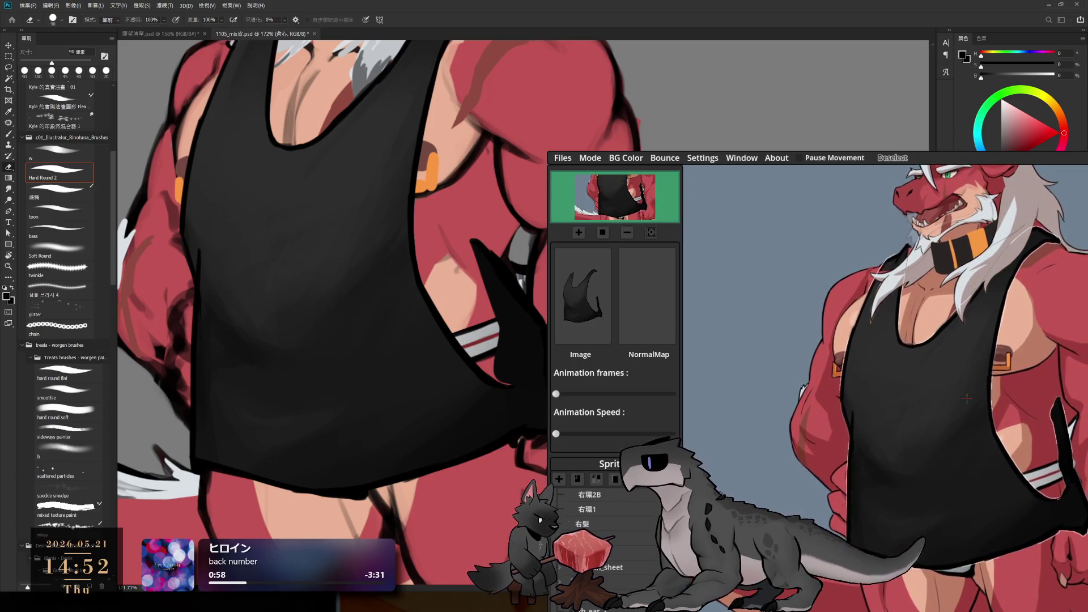
pyautogui.click(1045, 7)
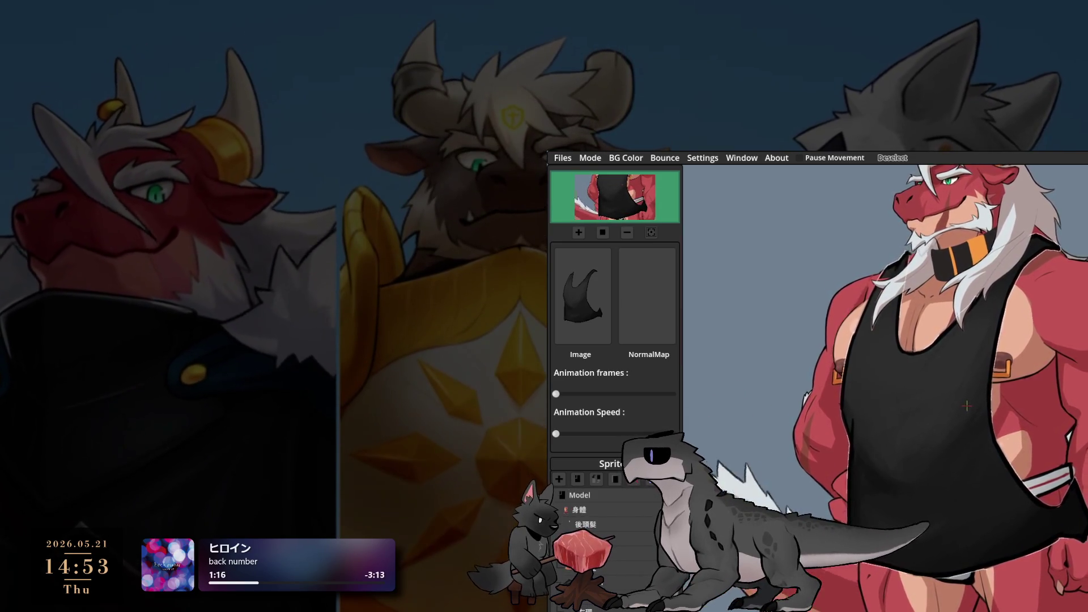
# - Preview the tail sprite, the 右環1 sprite, and a small red avatar piece
pyautogui.click(595, 572)
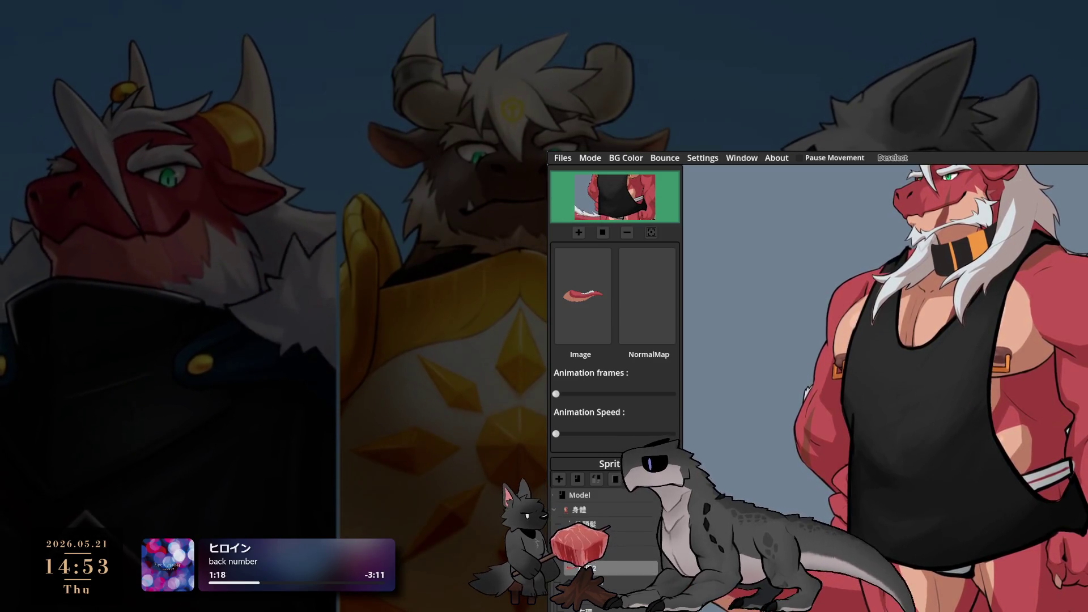
pyautogui.click(611, 509)
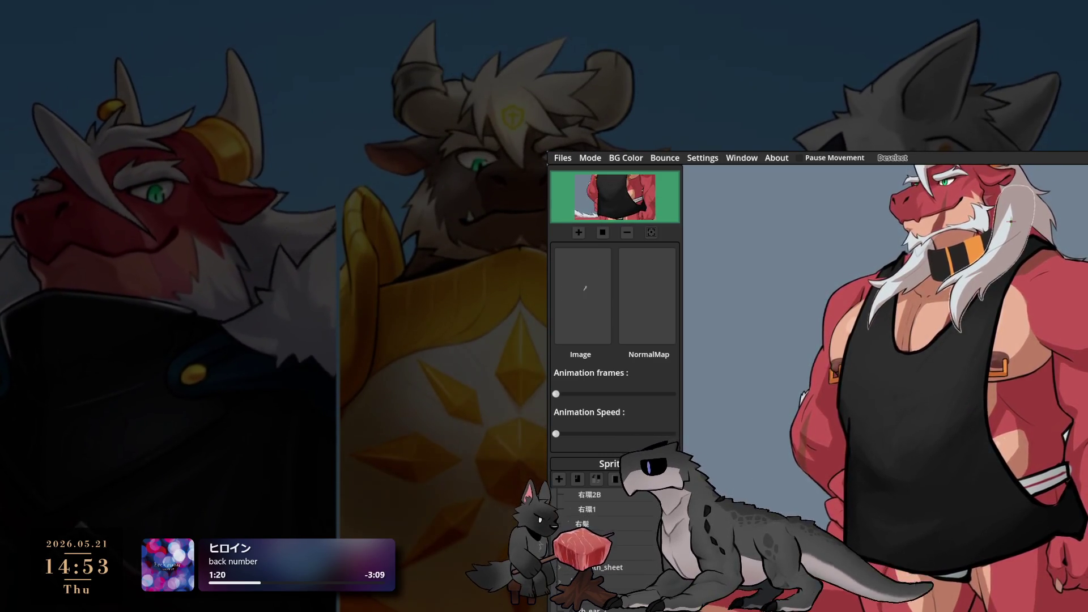
pyautogui.click(1060, 288)
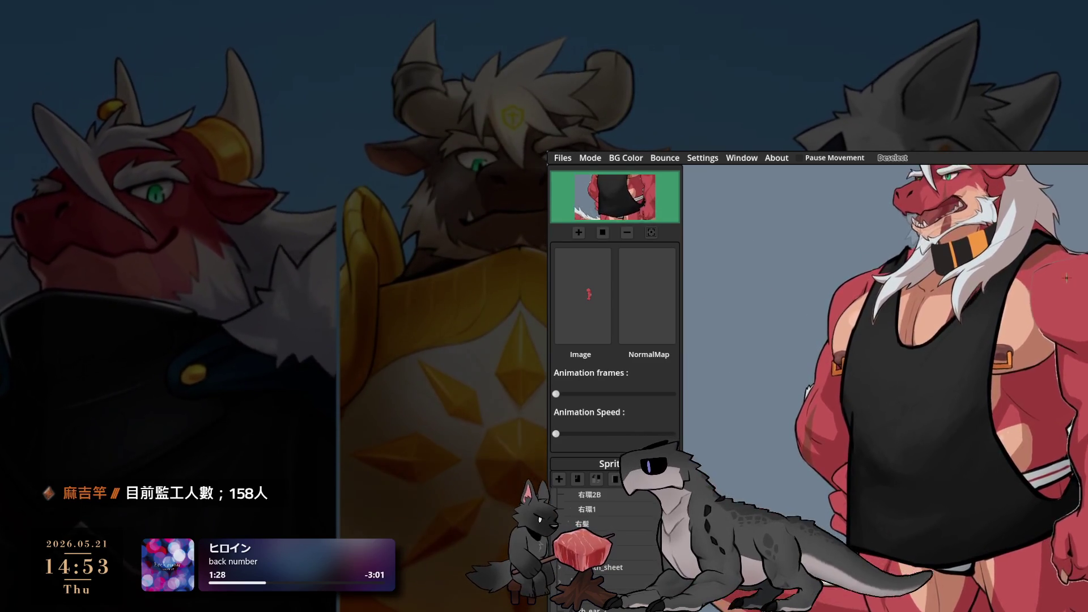
pyautogui.scroll(3, 890, 592)
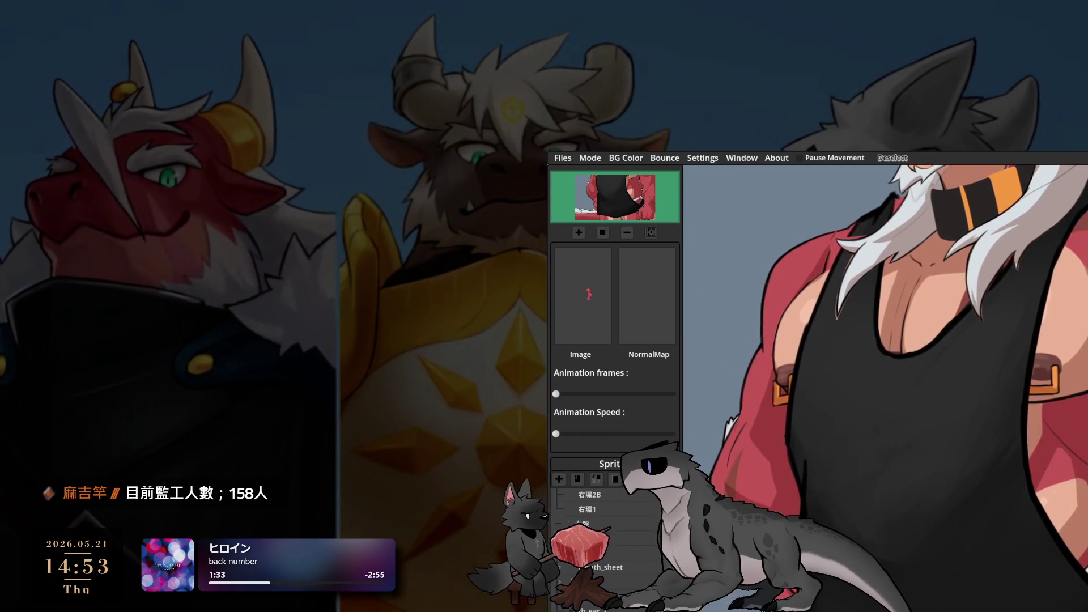
pyautogui.scroll(5, 621, 591)
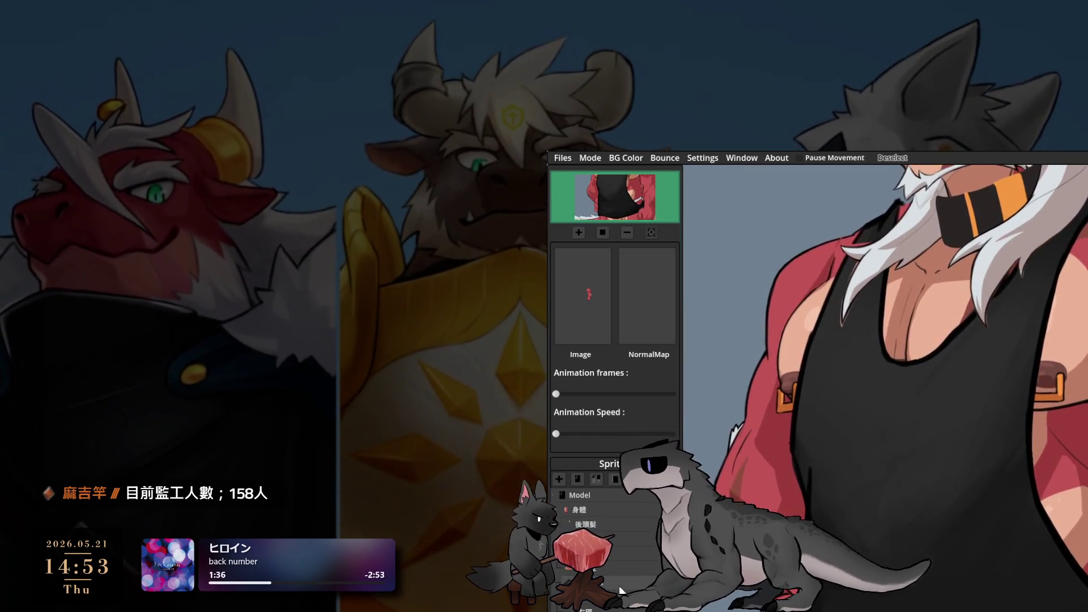
pyautogui.scroll(-3, 601, 538)
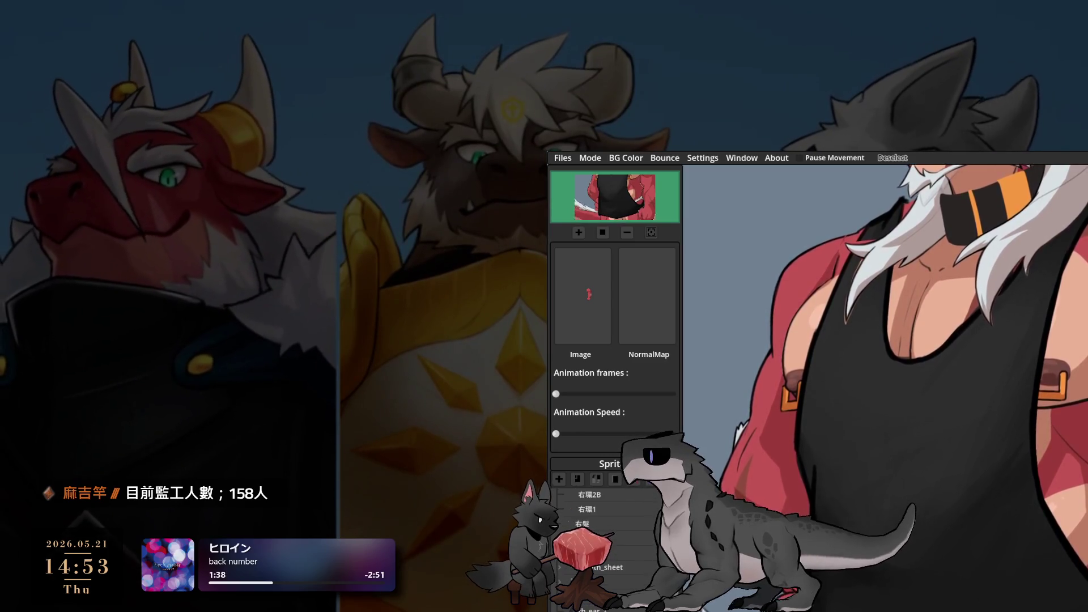
pyautogui.scroll(-3, 1006, 580)
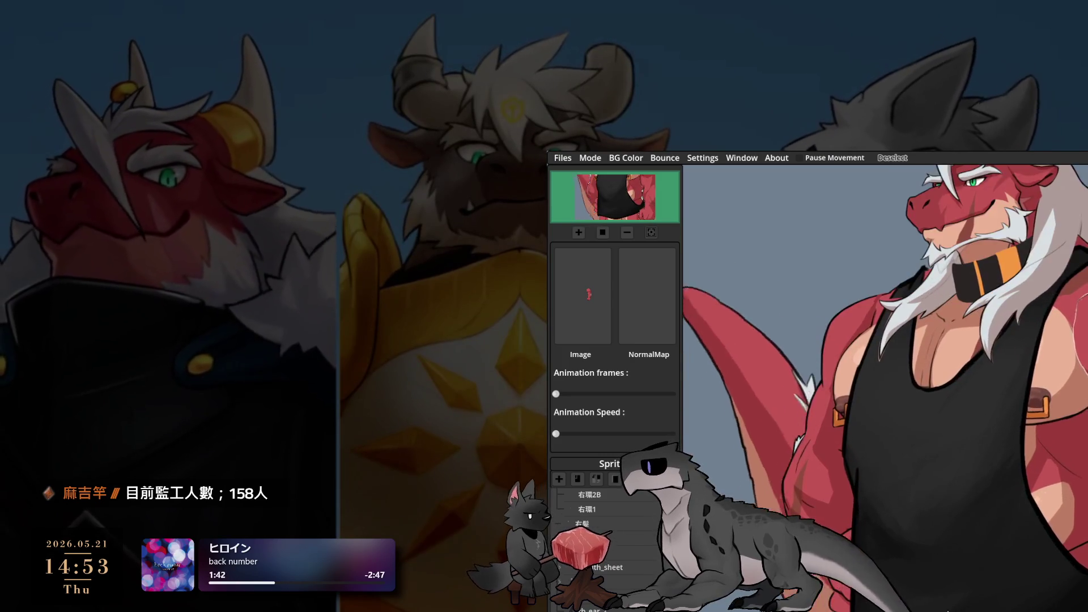
pyautogui.scroll(3, 969, 603)
# - Select the black tank-top sprite, then open the BG Color options
pyautogui.click(1021, 577)
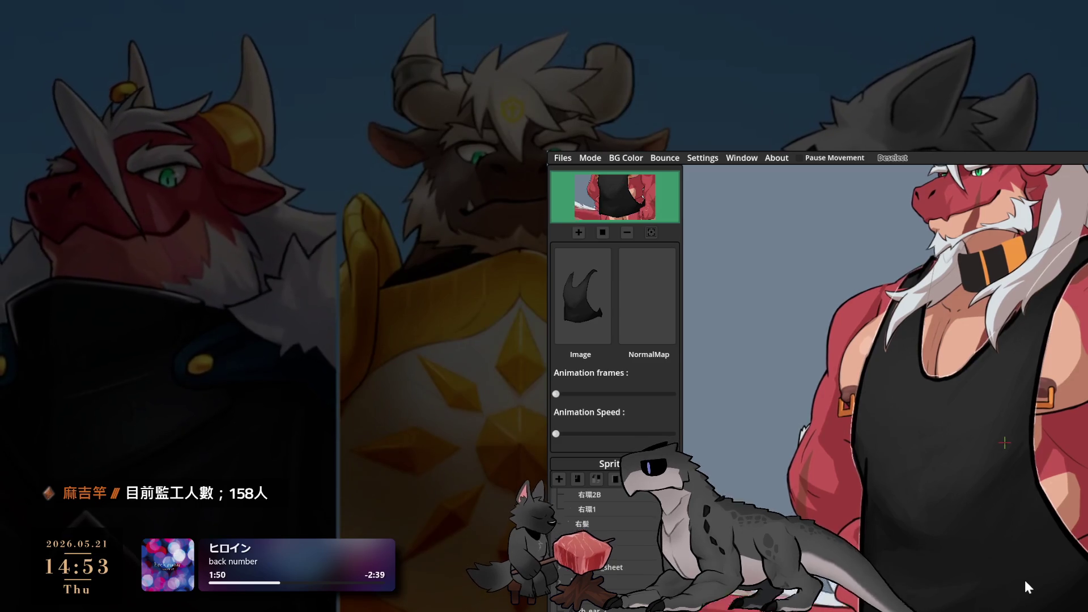
pyautogui.scroll(-3, 1024, 578)
pyautogui.scroll(2, 1023, 461)
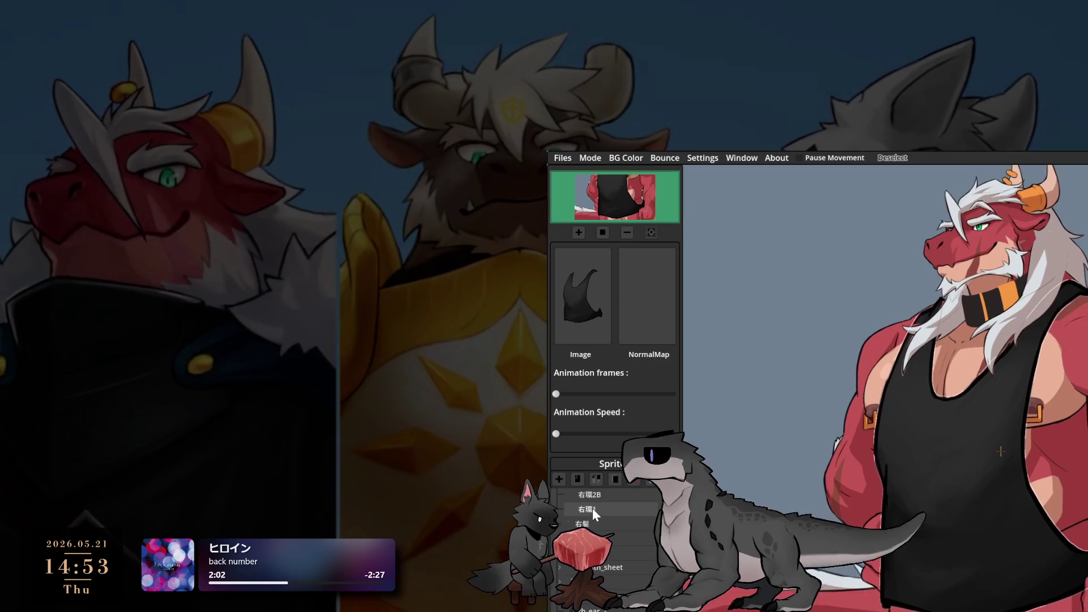
pyautogui.click(625, 157)
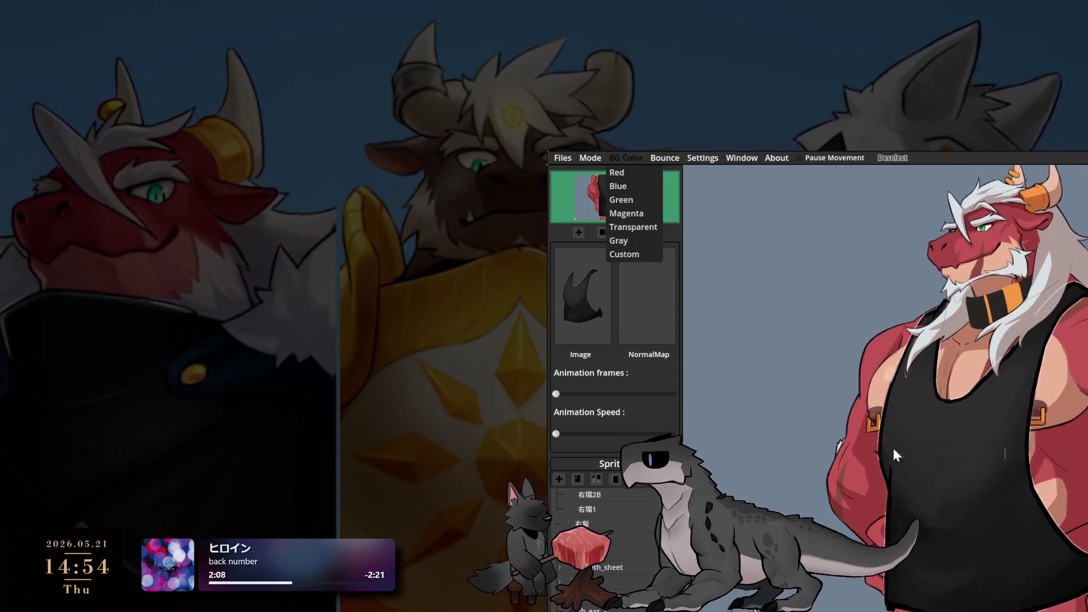
# - Dismiss the BG Color menu and switch from Editor to PNGTuber live mode
pyautogui.click(617, 186)
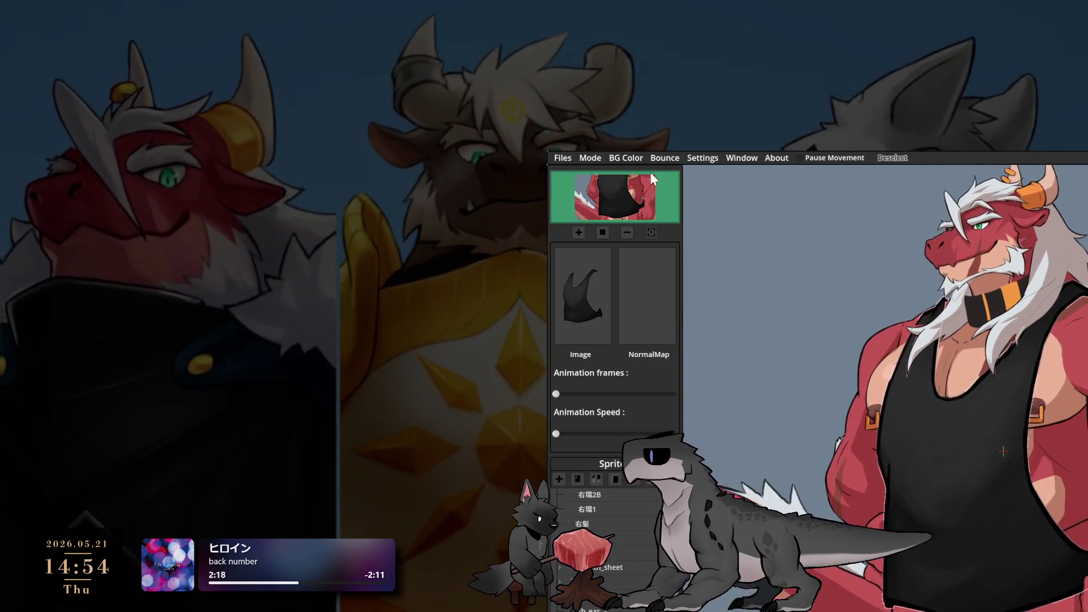
pyautogui.click(619, 163)
pyautogui.click(601, 158)
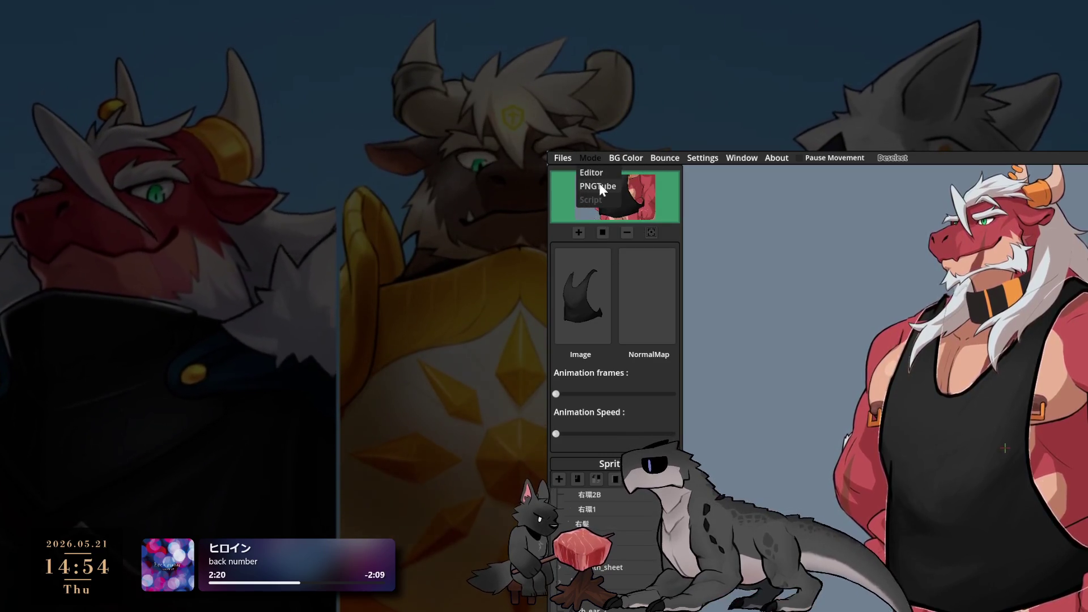
pyautogui.click(600, 183)
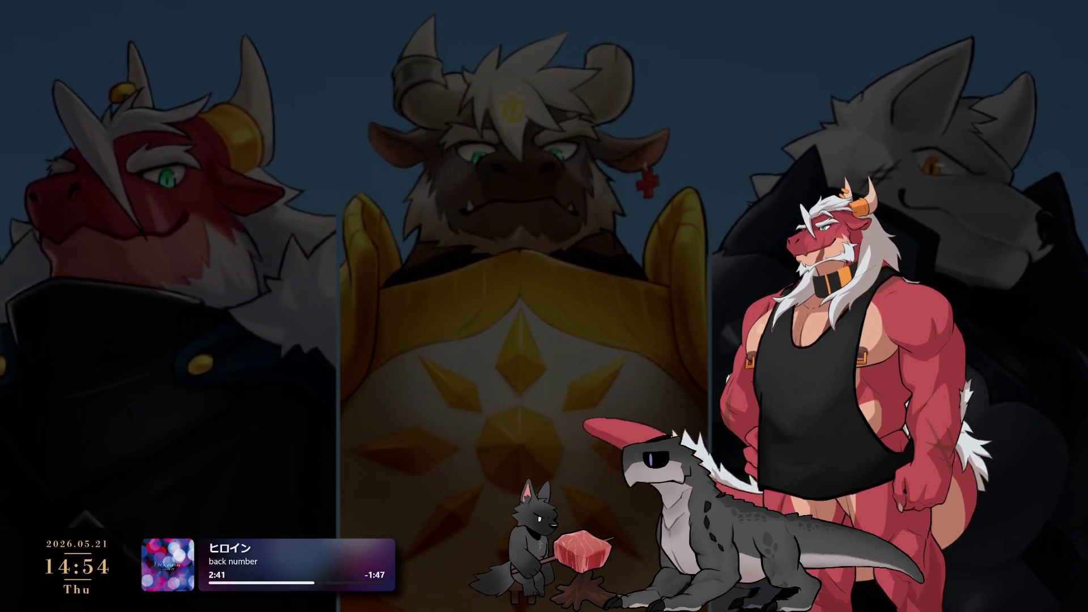
# - Return to the Photoshop tank-top painting while the dragon avatar keeps running
pyautogui.moveTo(835, 359)
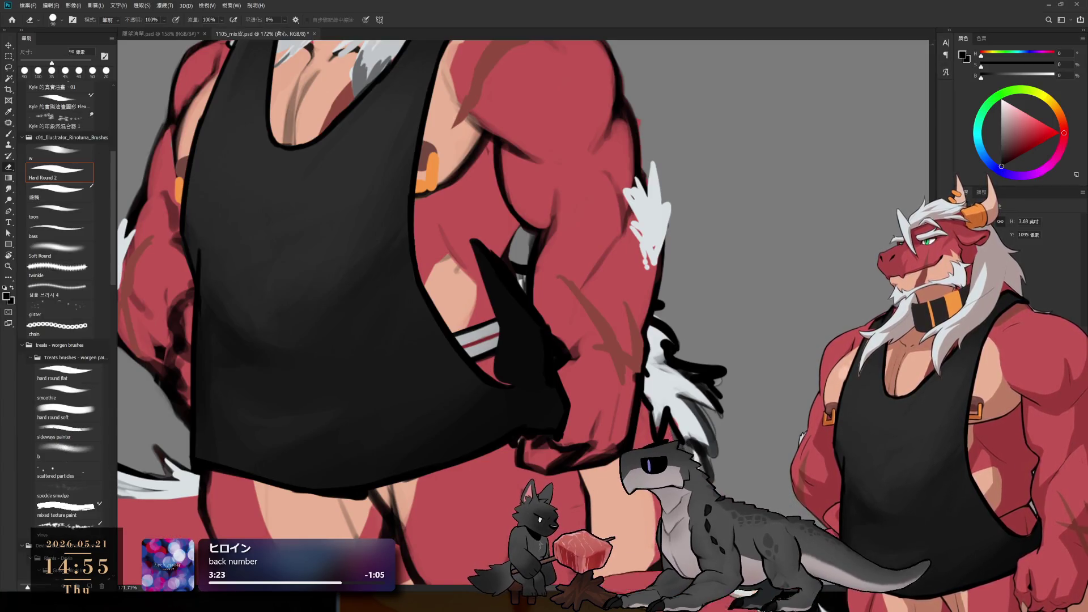
# - Save 1105_mix皮.psd and close its document tab
pyautogui.scroll(-5, 697, 347)
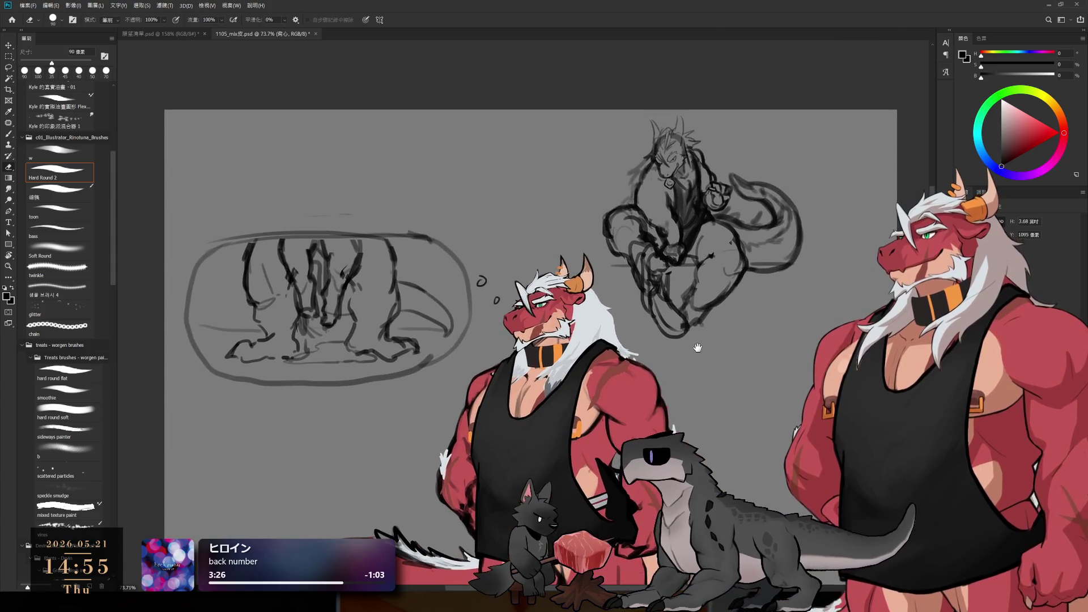
pyautogui.scroll(3, 699, 218)
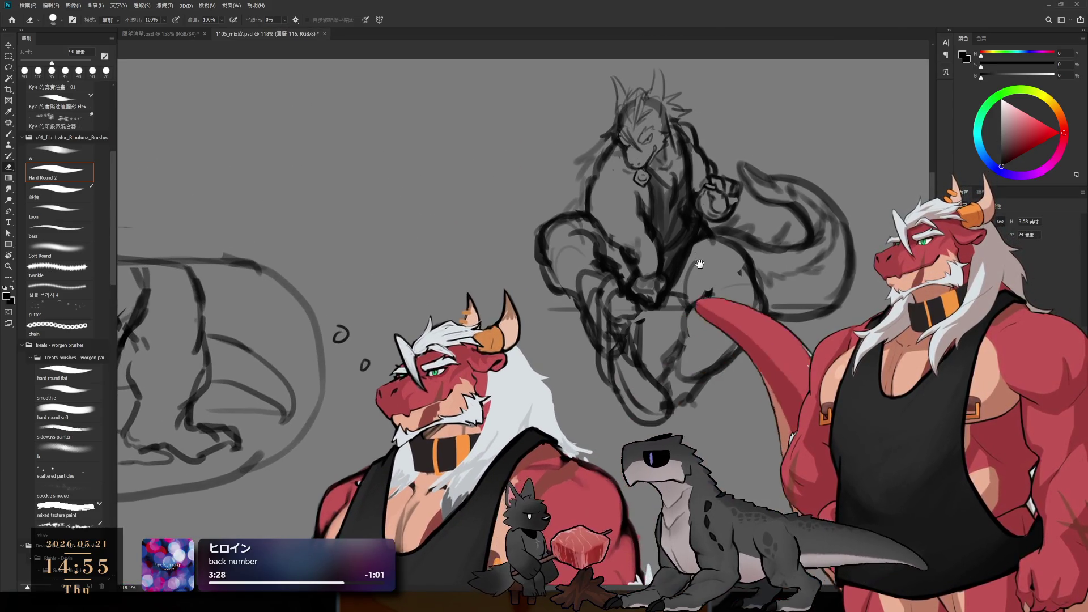
pyautogui.scroll(2, 700, 263)
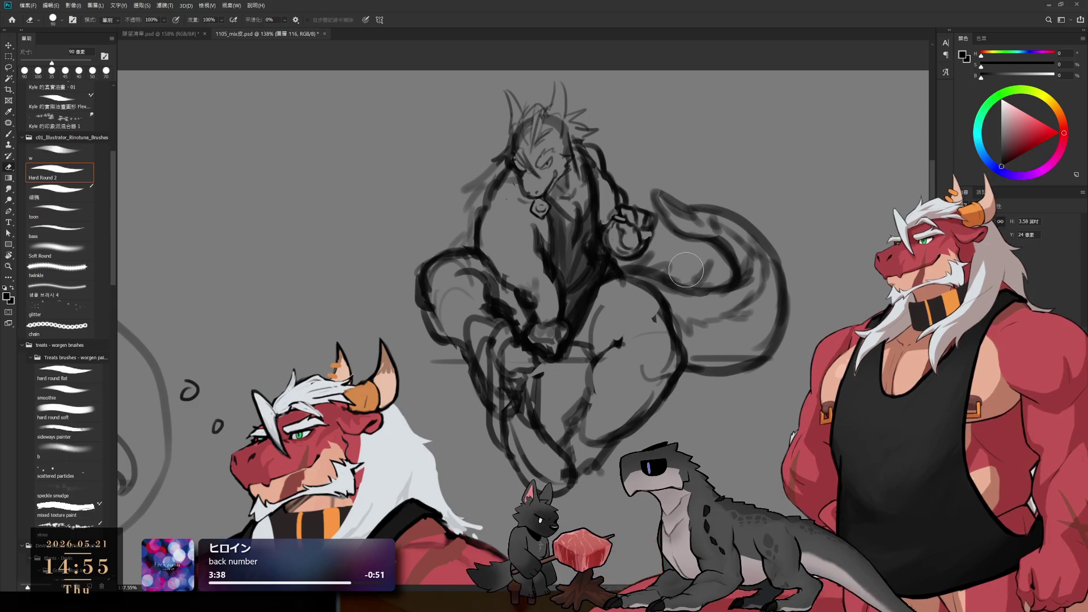
pyautogui.moveTo(554, 377)
pyautogui.mouseDown()
pyautogui.moveTo(809, 354)
pyautogui.moveTo(871, 366)
pyautogui.moveTo(737, 343)
pyautogui.mouseUp()
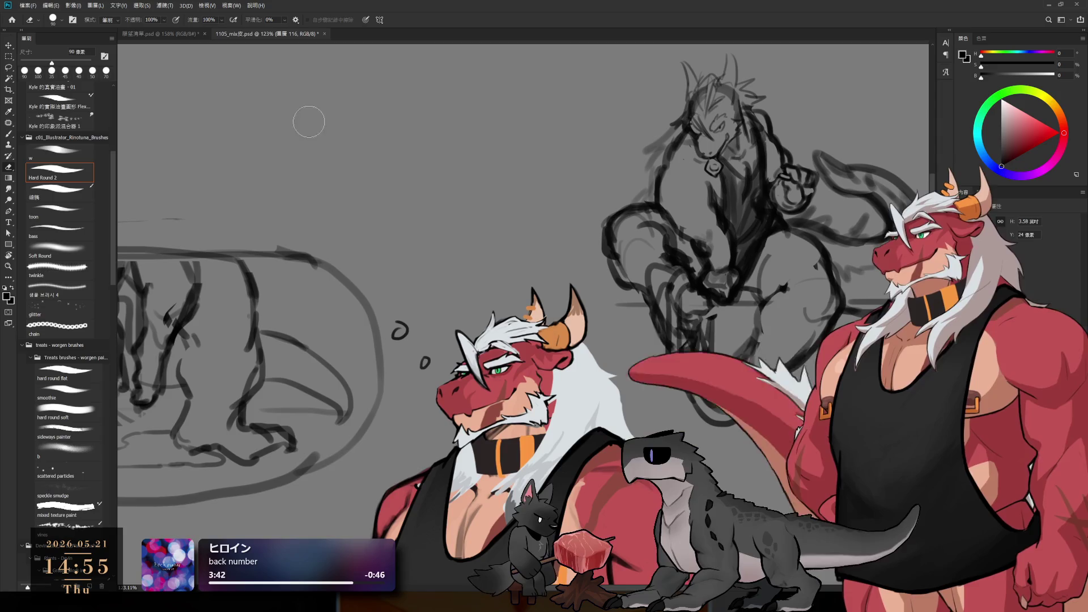
pyautogui.hotkey('ctrl', 's')
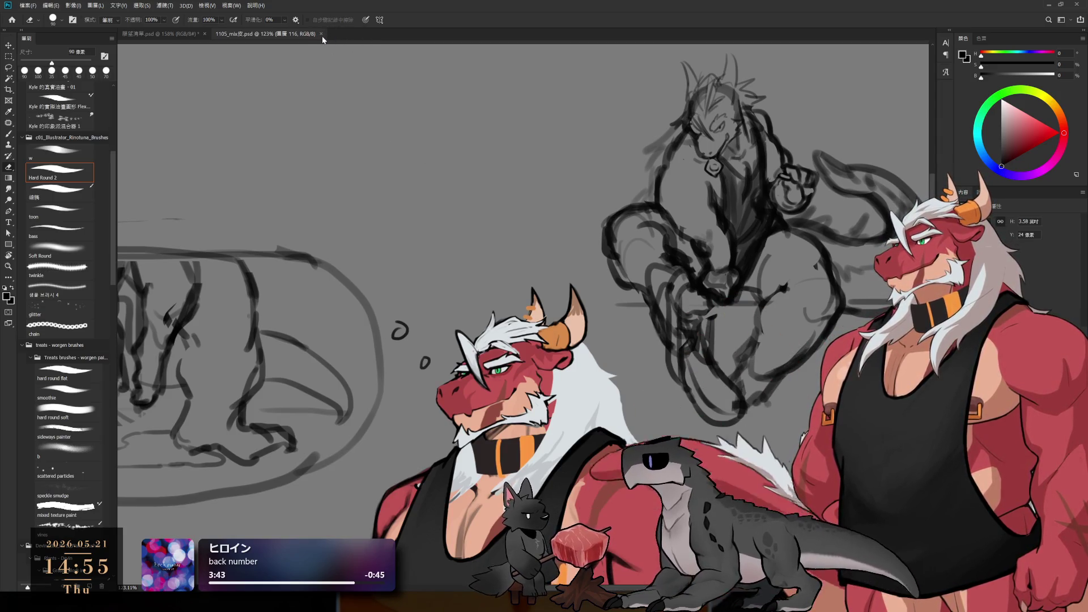
pyautogui.click(321, 34)
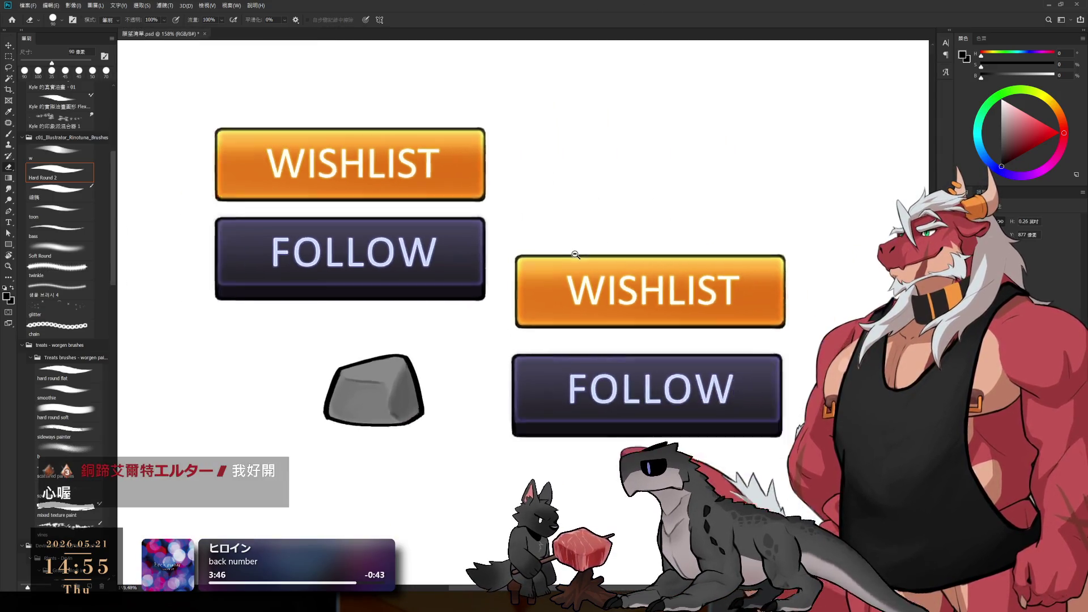
# - Pan to the button sheet's right edge, activate the stone layer, and Free Transform the lower-right button pair
pyautogui.moveTo(669, 312); pyautogui.dragTo(598, 317)
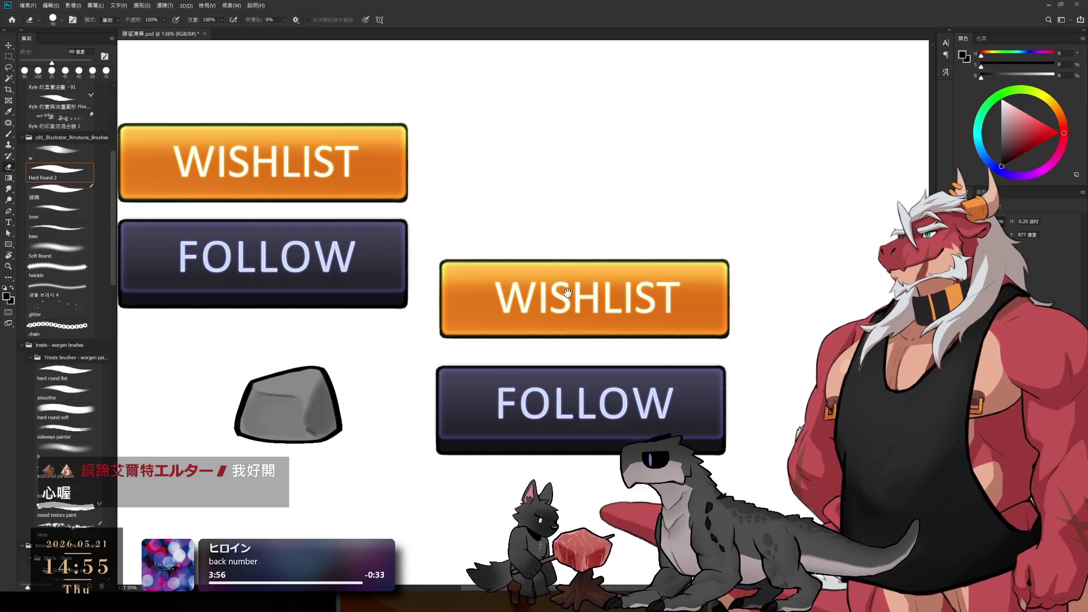
pyautogui.moveTo(567, 293); pyautogui.dragTo(627, 332)
pyautogui.scroll(-2, 624, 333)
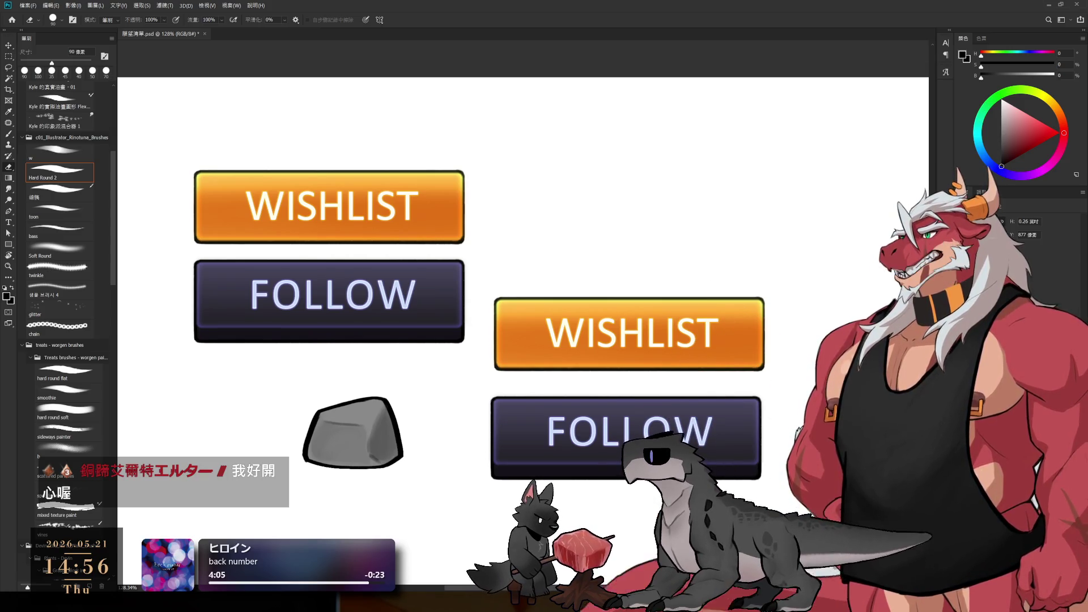
pyautogui.moveTo(701, 383)
pyautogui.mouseDown()
pyautogui.moveTo(508, 381)
pyautogui.moveTo(581, 386)
pyautogui.mouseUp()
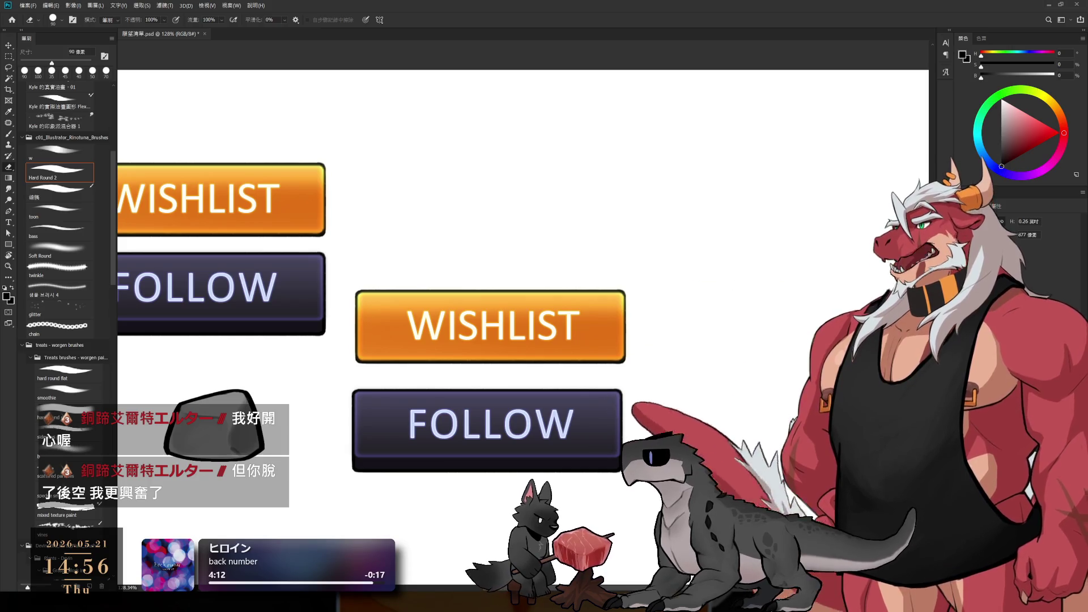
pyautogui.hotkey('ctrl', 'z')
pyautogui.hotkey('ctrl', 'shift', 'z')
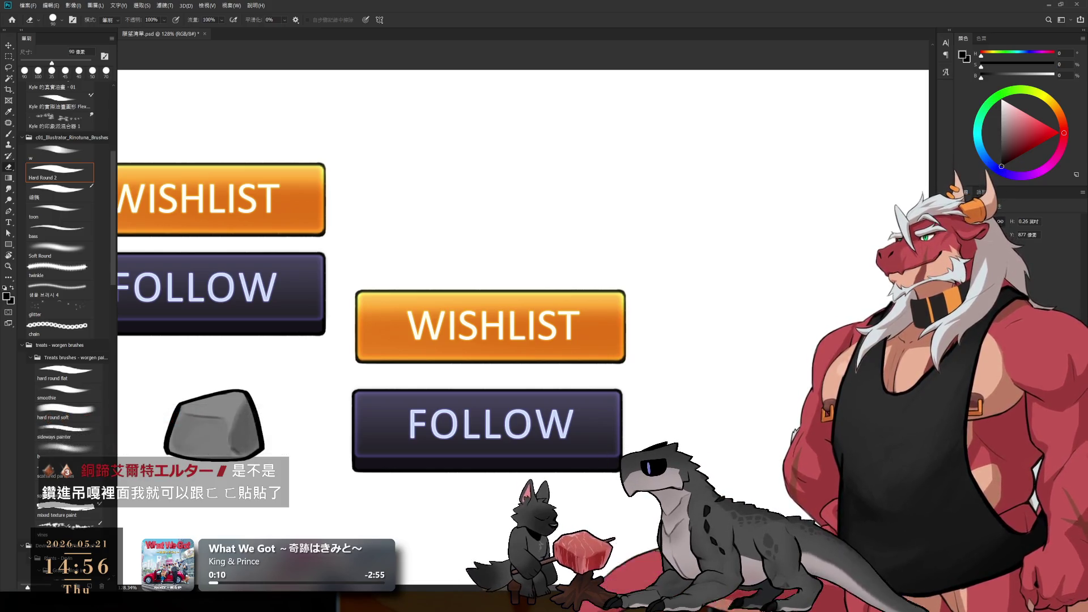
pyautogui.hotkey('alt', ',')
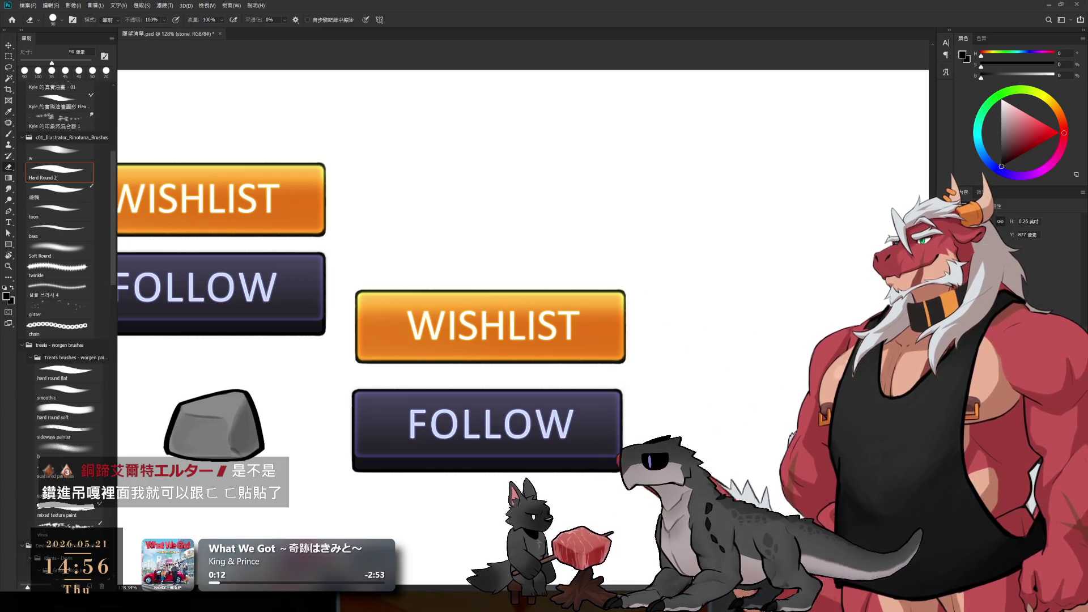
pyautogui.scroll(-1, 523, 264)
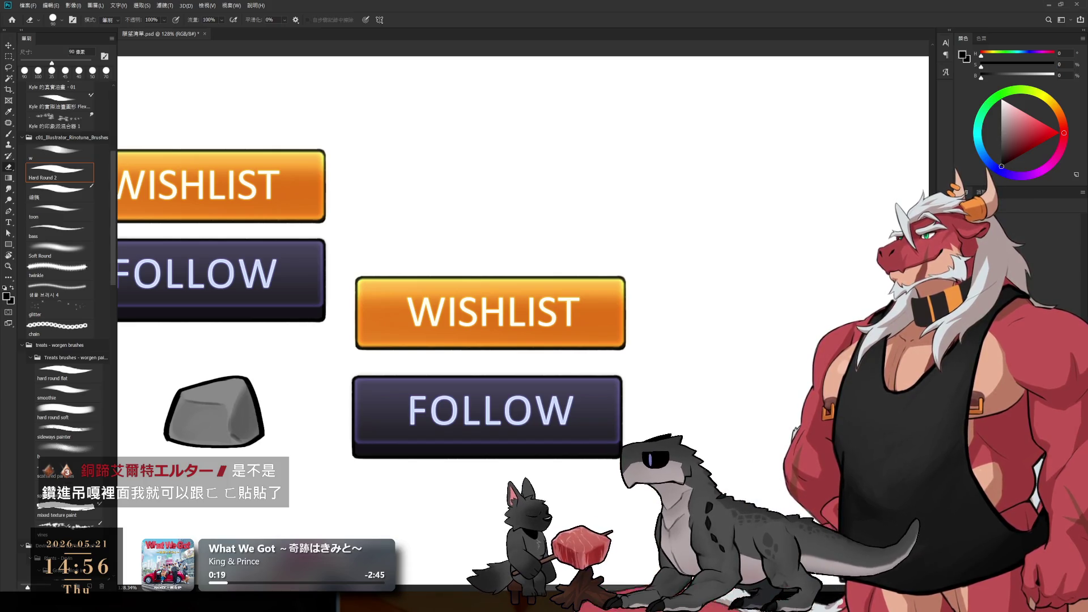
pyautogui.hotkey('ctrl', 't')
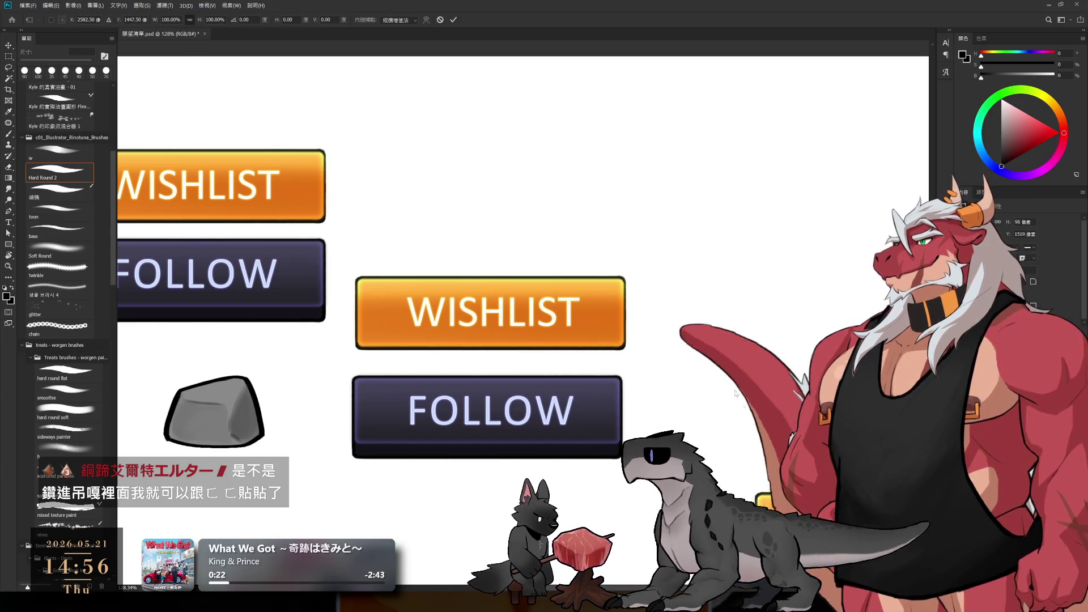
# - Move the transformed button pair up beside the original pair and confirm
pyautogui.moveTo(627, 236); pyautogui.dragTo(539, 150)
pyautogui.scroll(-2, 674, 326)
pyautogui.moveTo(728, 368)
pyautogui.mouseDown()
pyautogui.moveTo(658, 268)
pyautogui.moveTo(669, 248)
pyautogui.mouseUp()
pyautogui.press('Return')
# - Delete the WISHLIST text and place the FOLLOW label on the left orange button
pyautogui.press('e')
pyautogui.scroll(3, 690, 310)
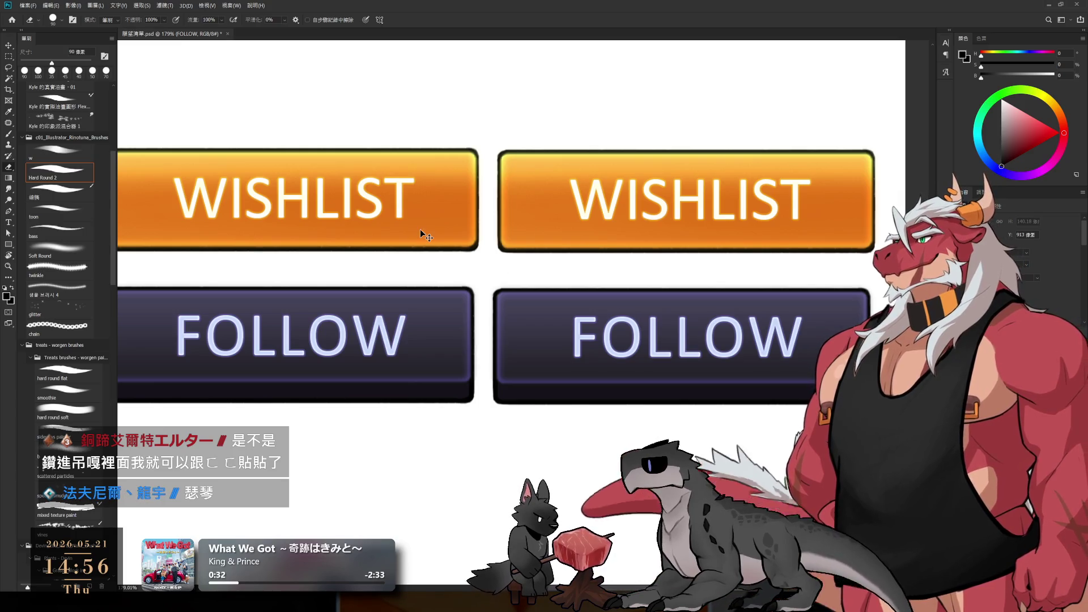
pyautogui.scroll(-1, 448, 246)
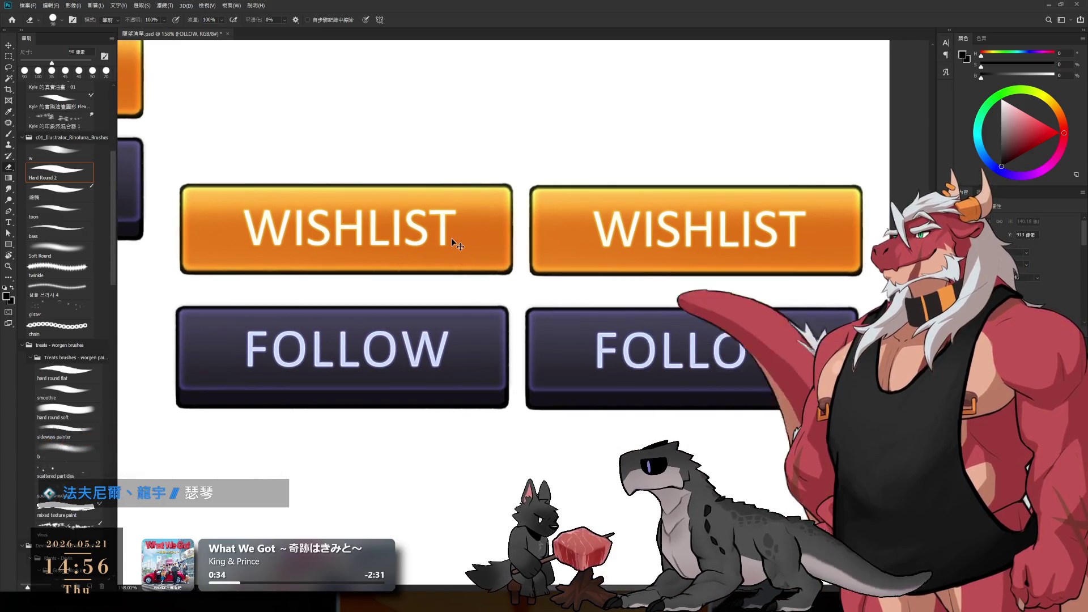
pyautogui.press('Delete')
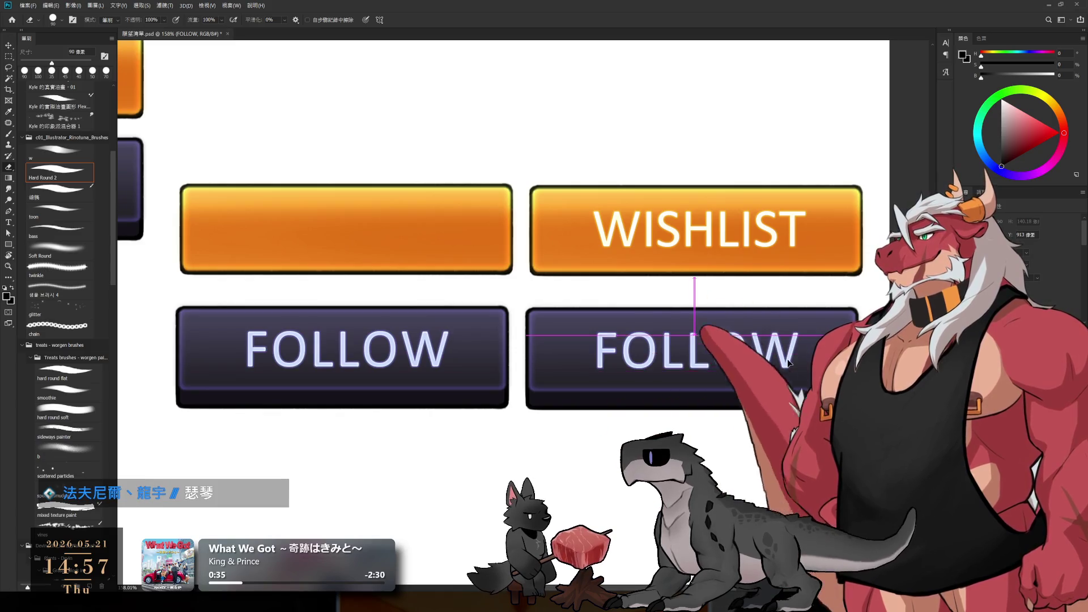
pyautogui.moveTo(743, 351)
pyautogui.mouseDown()
pyautogui.moveTo(380, 231)
pyautogui.moveTo(393, 230)
pyautogui.mouseUp()
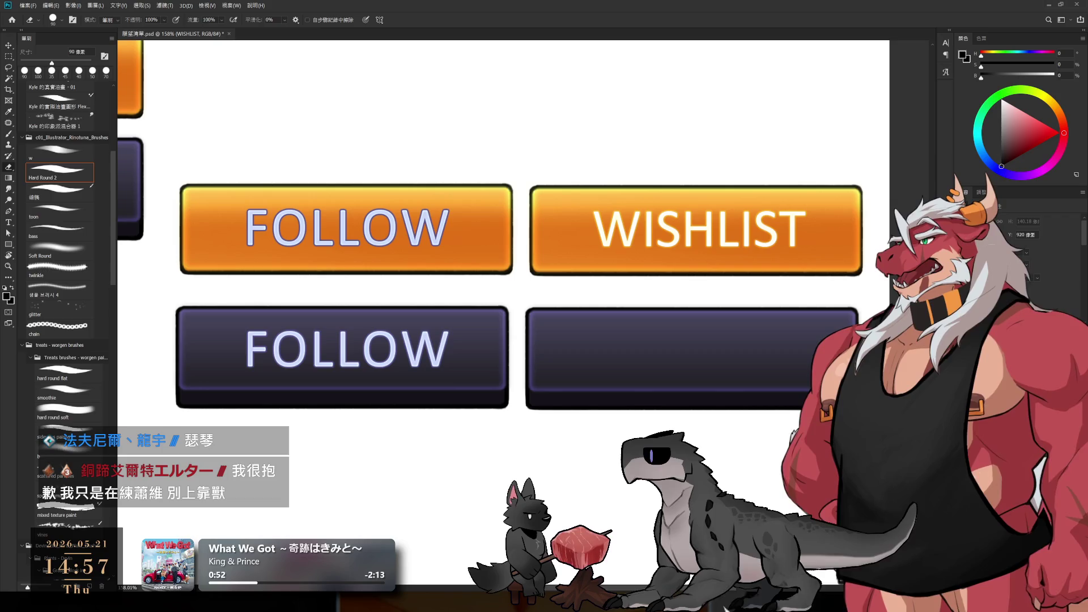
# - Place a WISHLIST text layer on the empty purple button, matching the purple FOLLOW button
pyautogui.keyDown('ctrl'); pyautogui.click(702, 369); pyautogui.keyUp('ctrl')
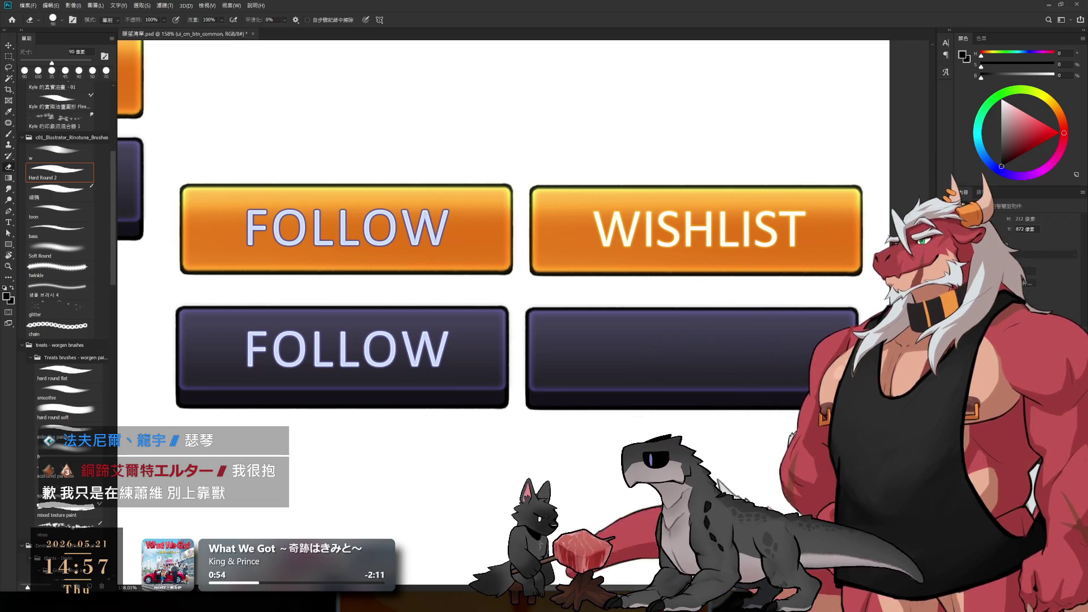
pyautogui.hotkey('ctrl', 'z')
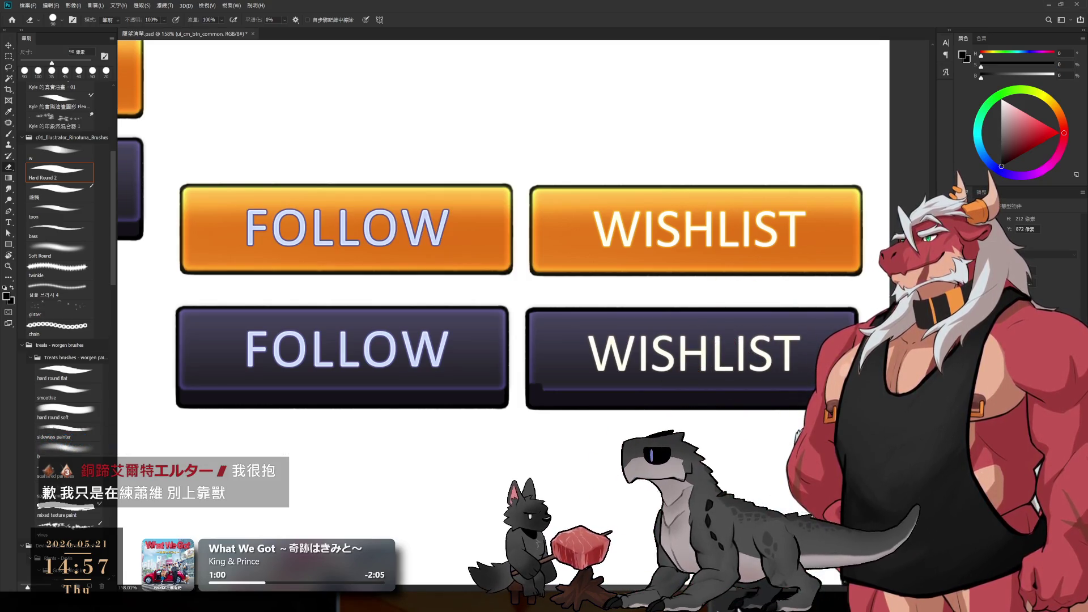
pyautogui.scroll(-2, 646, 393)
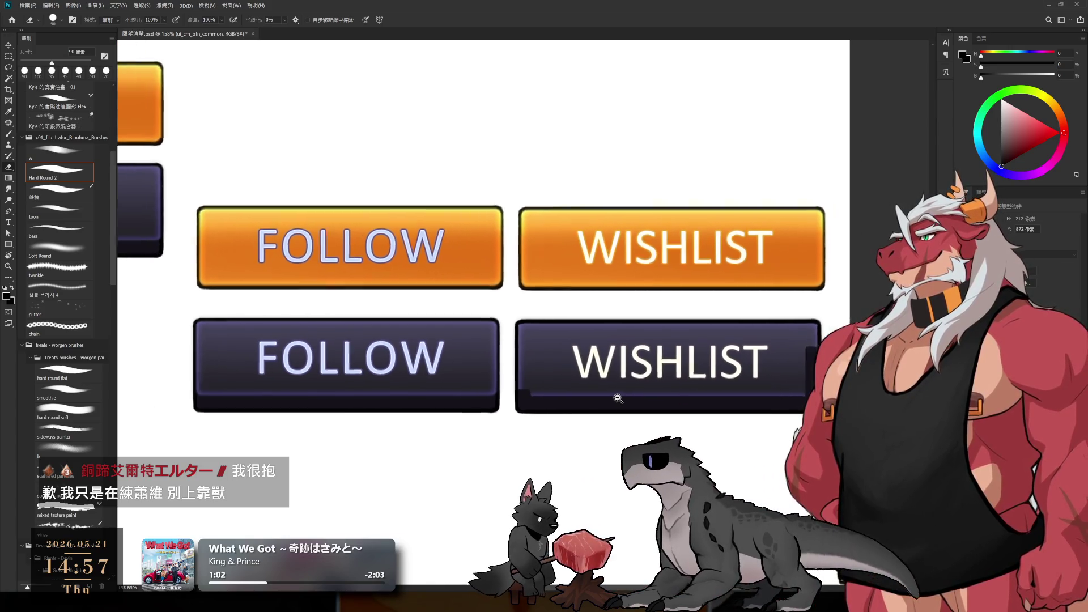
pyautogui.scroll(3, 572, 410)
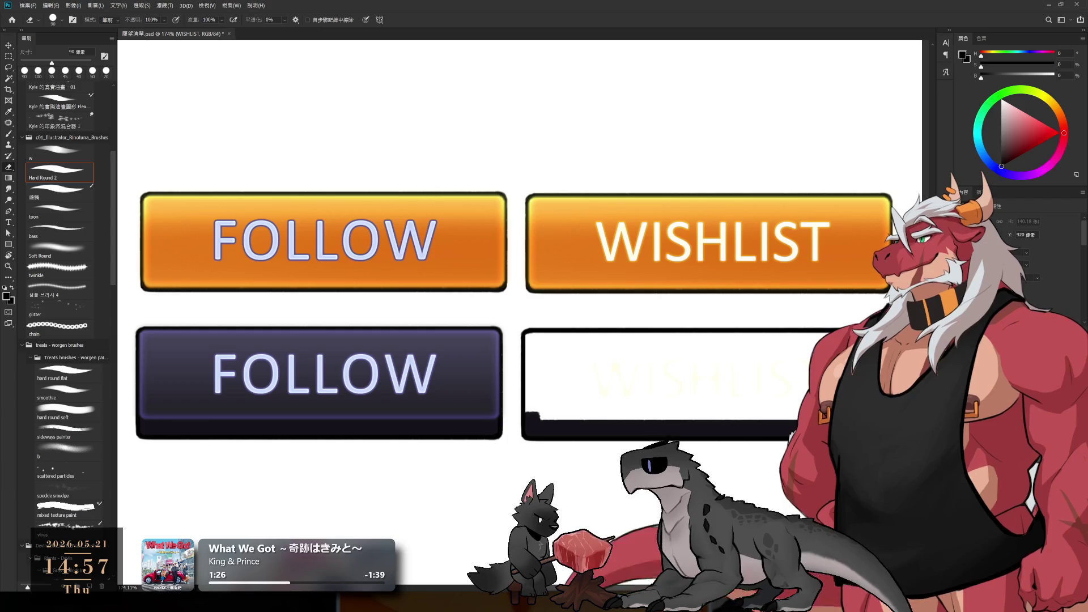
pyautogui.hotkey('alt', '[')
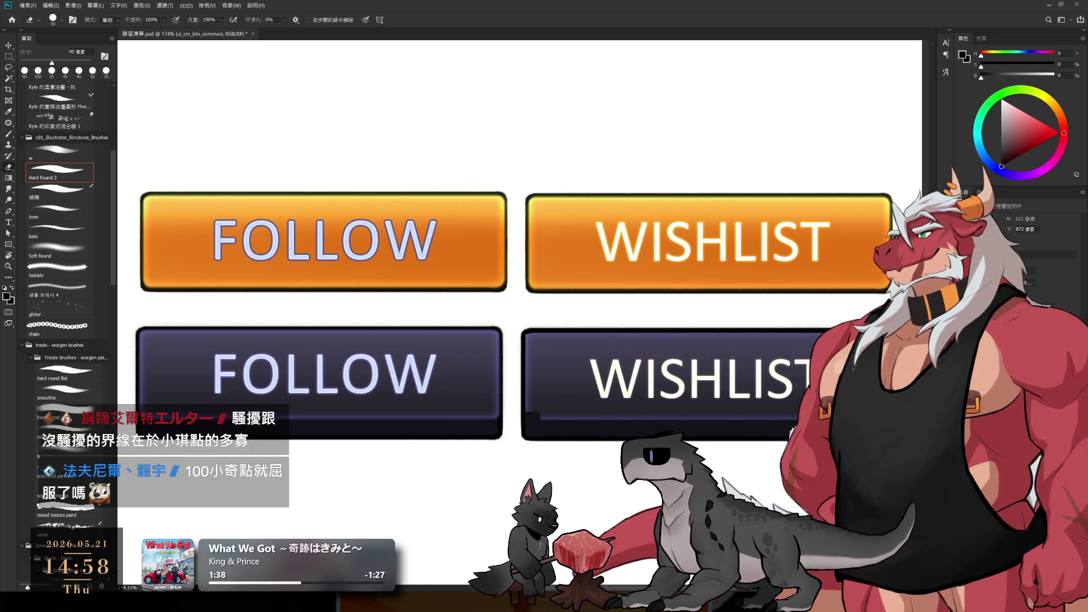
# - Fill the purple WISHLIST label with the lavender sampled from the FOLLOW text
pyautogui.click(1015, 510)
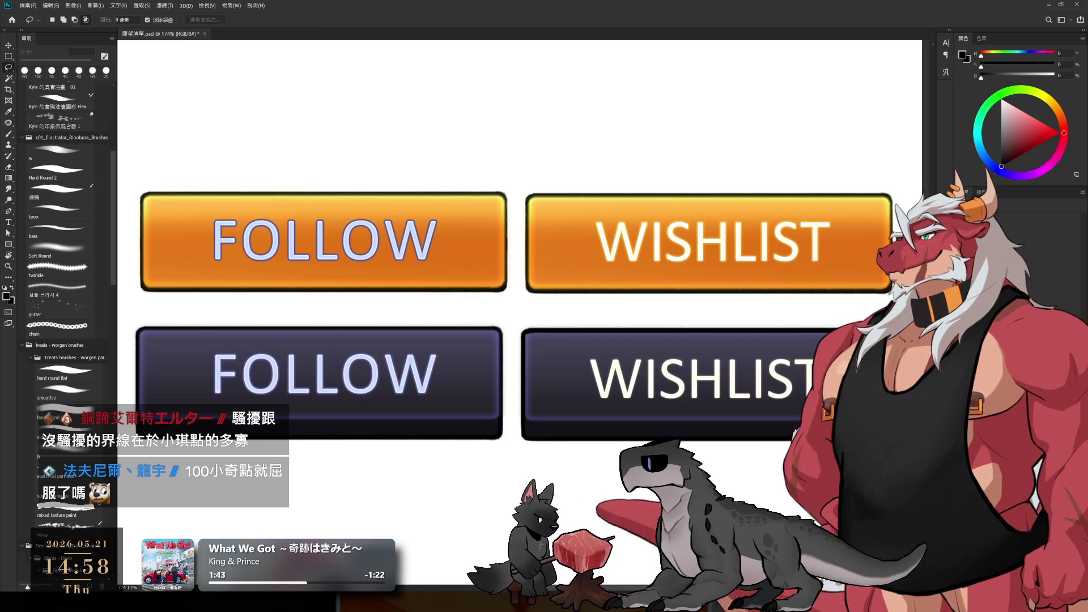
pyautogui.hotkey('alt', ']')
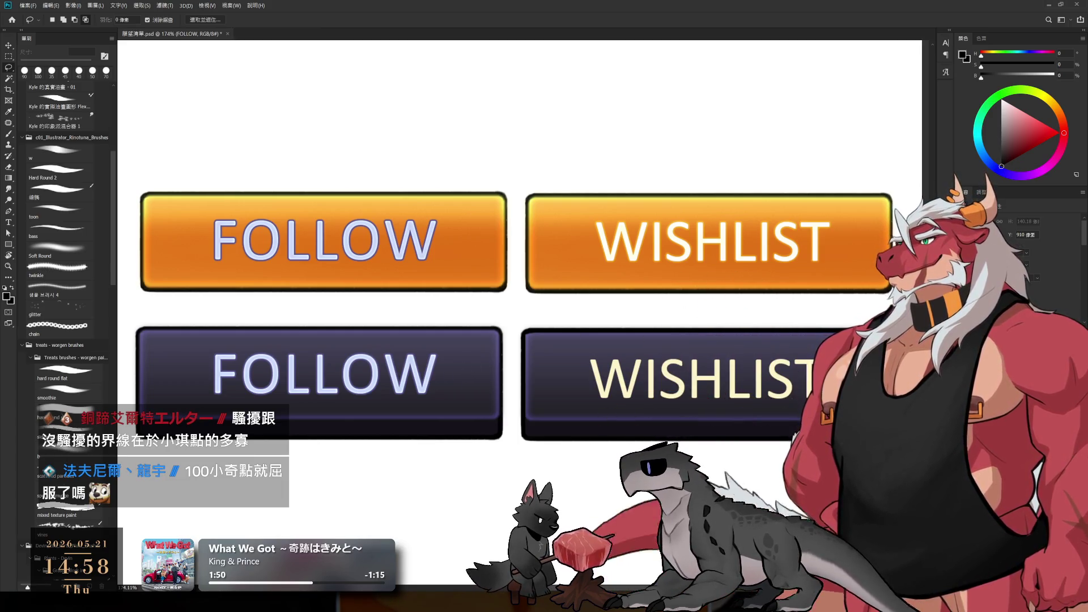
pyautogui.keyDown('alt'); pyautogui.click(425, 388); pyautogui.keyUp('alt')
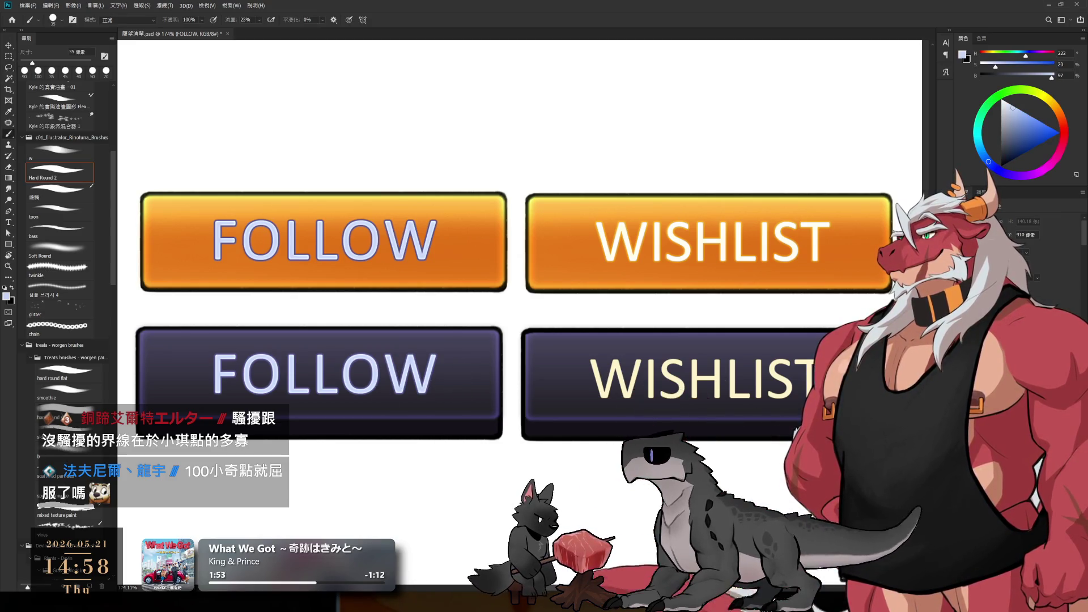
pyautogui.hotkey('ctrl', 'g')
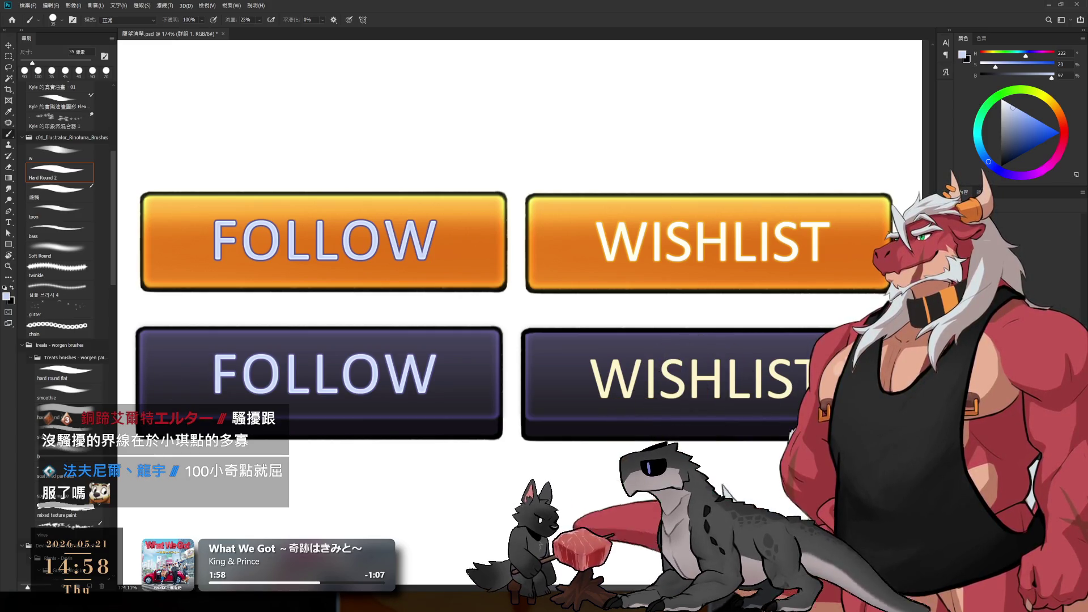
pyautogui.hotkey('ctrl', 'z')
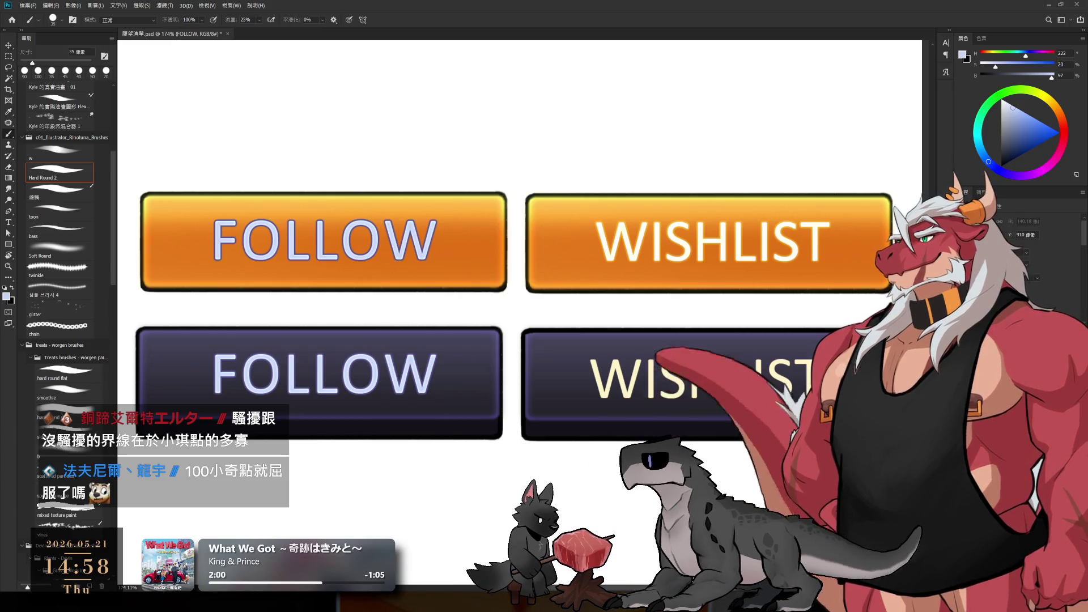
pyautogui.keyDown('alt'); pyautogui.click(417, 376); pyautogui.keyUp('alt')
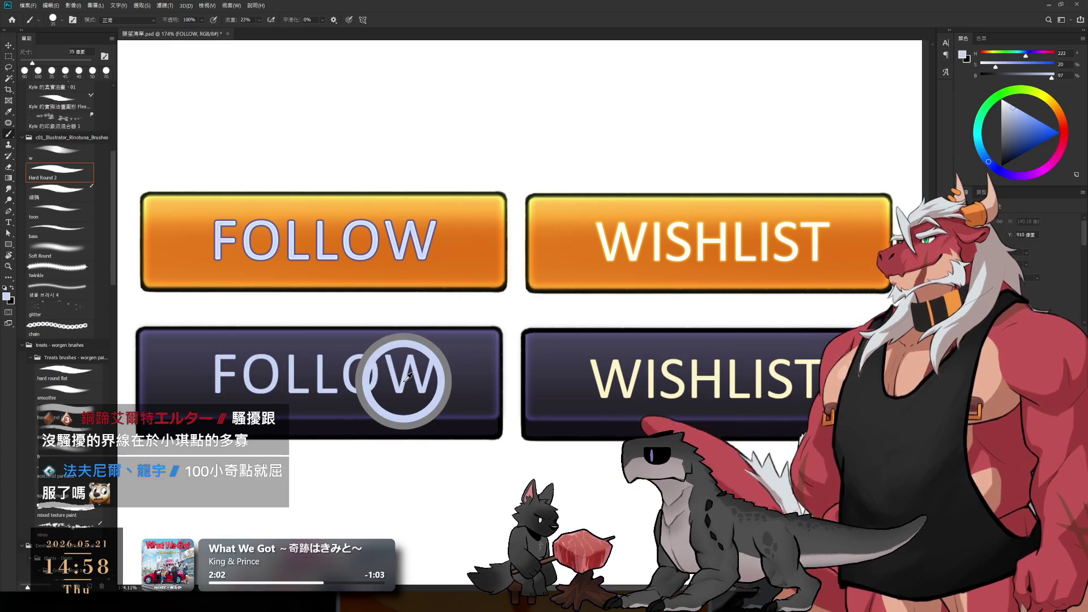
pyautogui.click(633, 398)
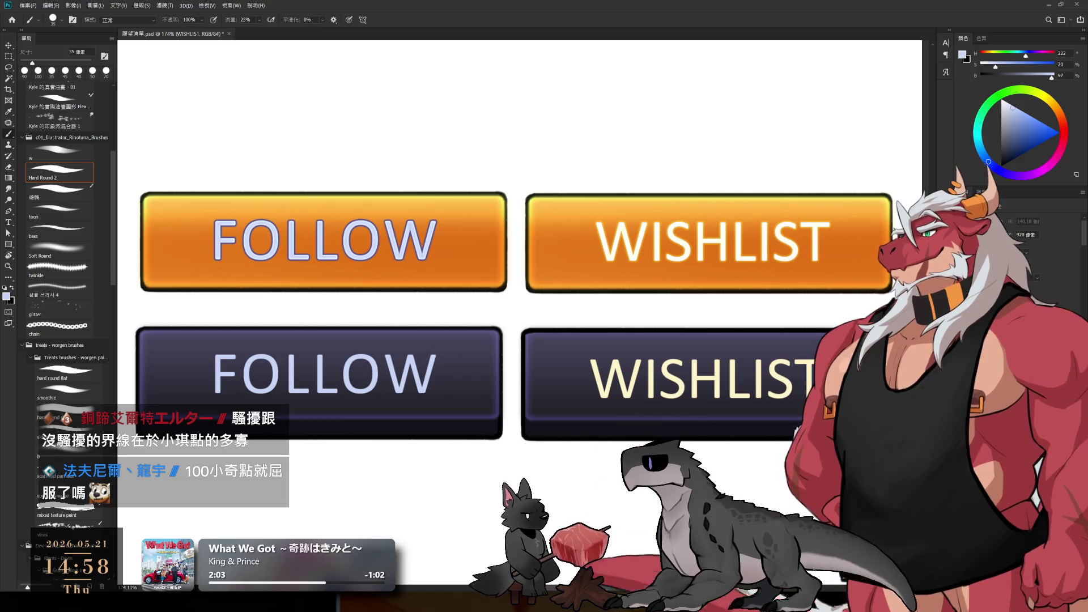
pyautogui.press('i')
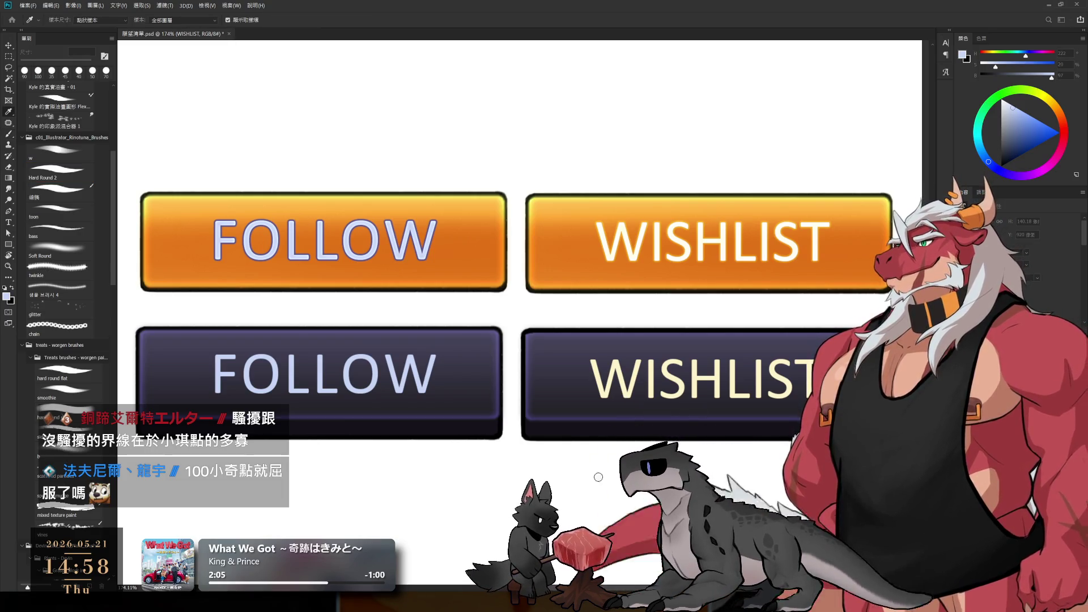
pyautogui.hotkey('alt', 'BackSpace')
pyautogui.press('b')
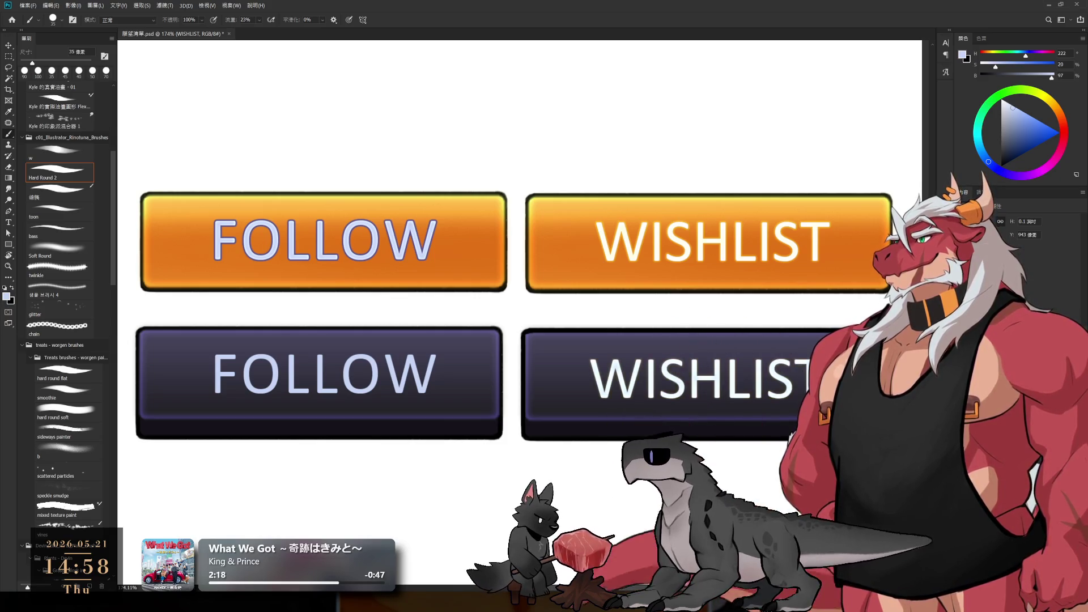
# - Raise the purple WISHLIST label a few pixels so it lines up with FOLLOW
pyautogui.click(1032, 265)
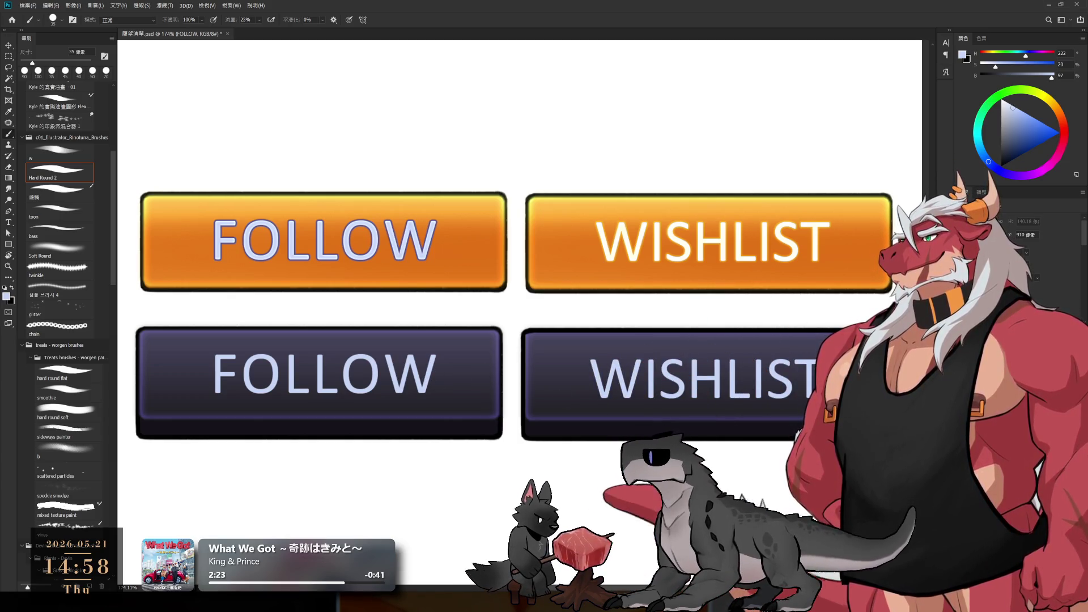
pyautogui.click(1032, 249)
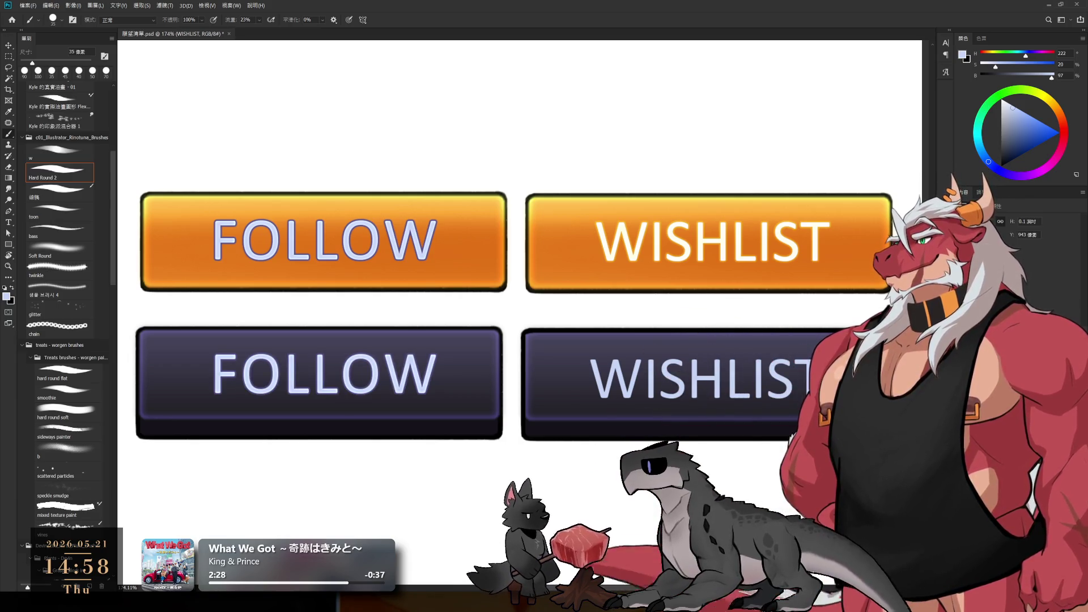
pyautogui.click(1029, 248)
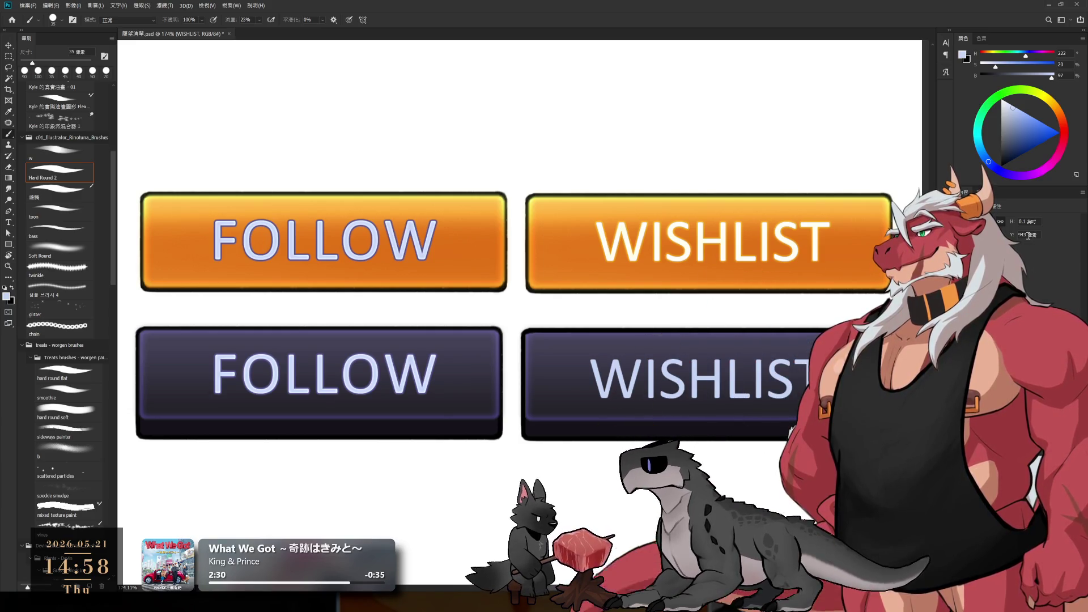
pyautogui.scroll(-4, 689, 404)
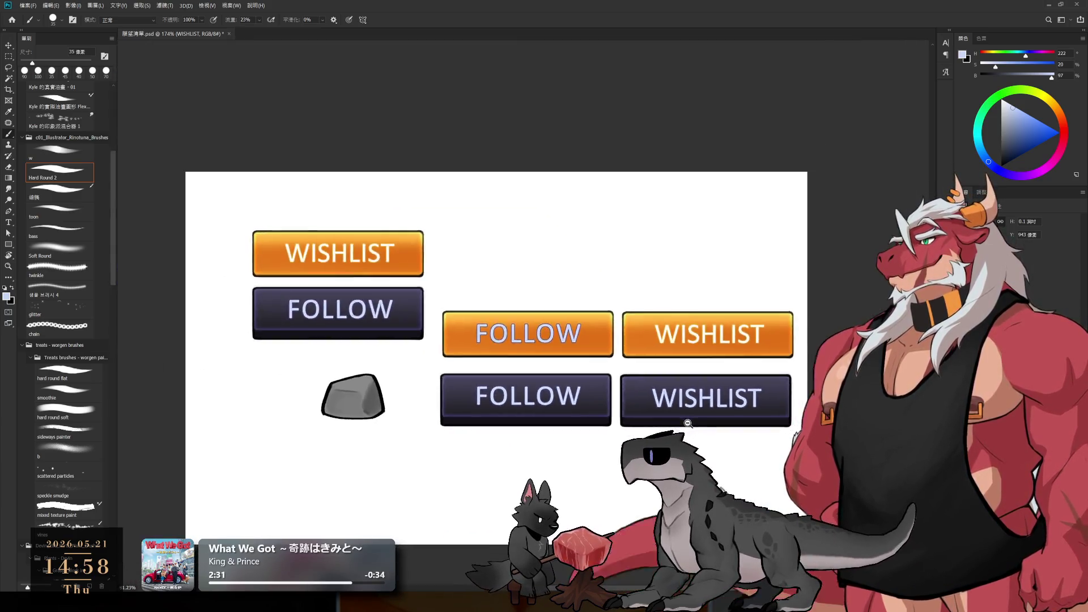
pyautogui.scroll(5, 689, 404)
pyautogui.moveTo(676, 387); pyautogui.dragTo(675, 380)
pyautogui.scroll(-4, 468, 246)
pyautogui.scroll(3, 468, 247)
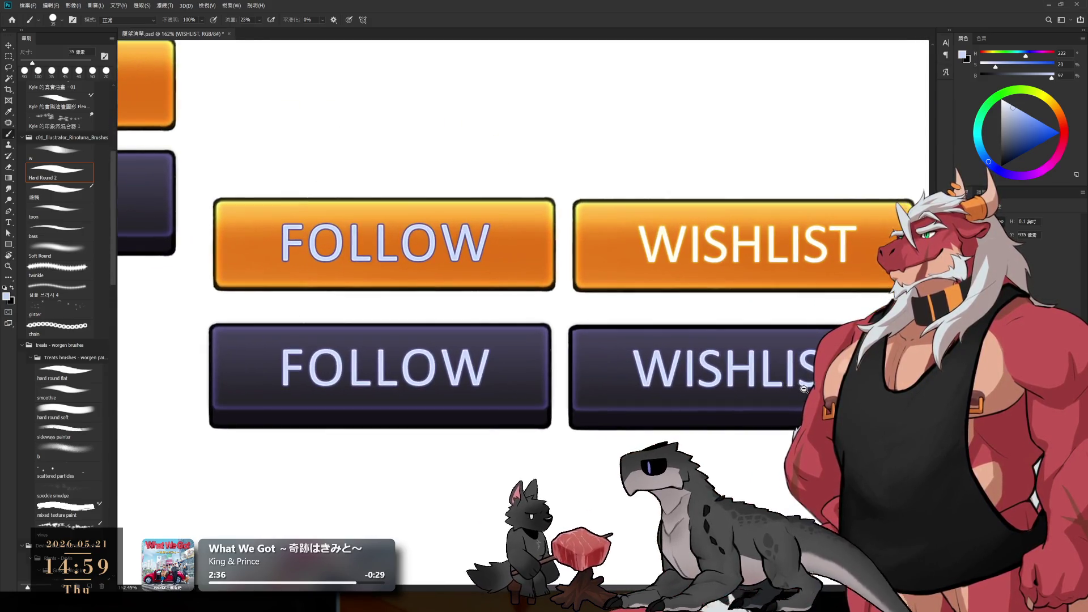
# - Compare the positions of the FOLLOW and WISHLIST labels across the buttons
pyautogui.click(468, 246)
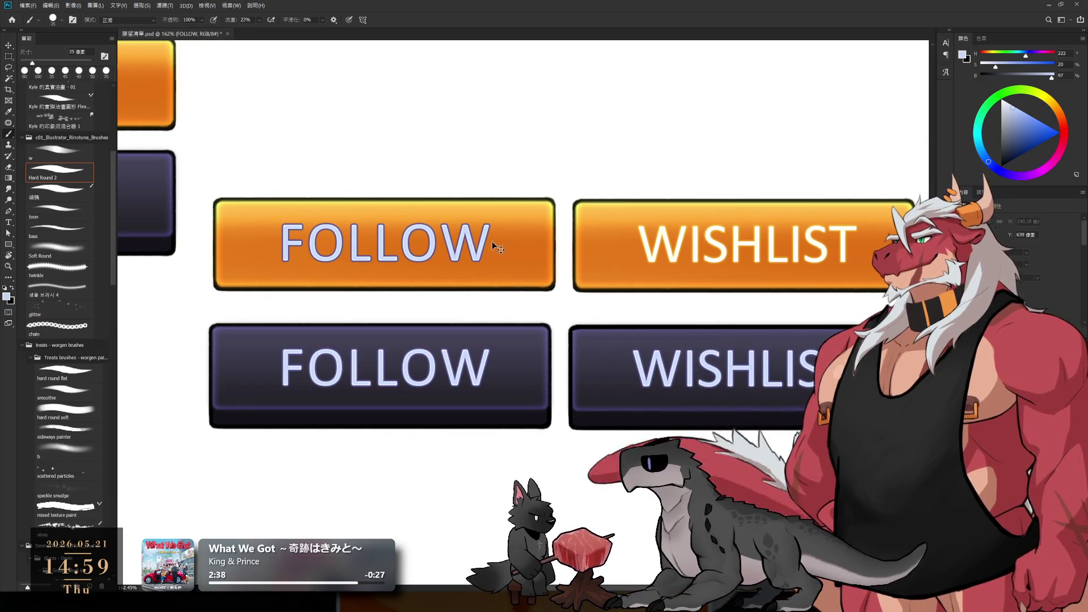
pyautogui.click(756, 243)
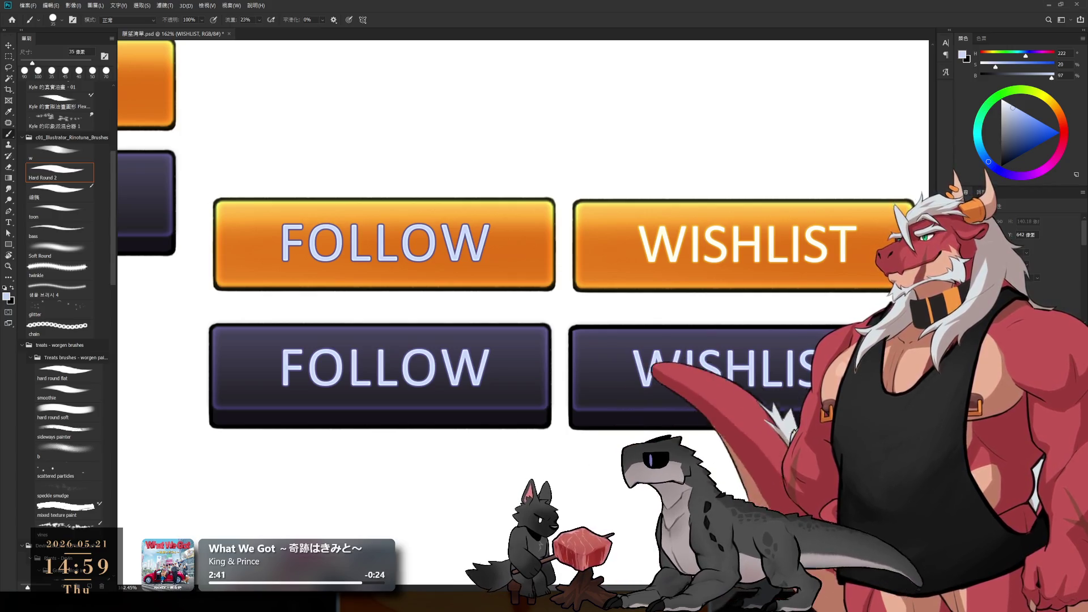
pyautogui.click(478, 236)
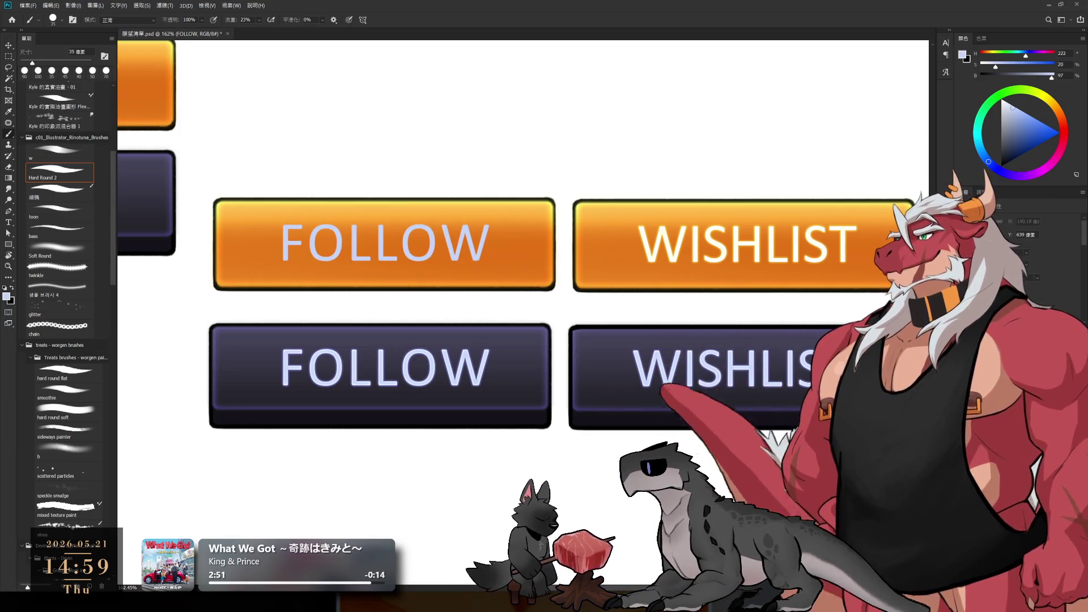
pyautogui.keyDown('ctrl'); pyautogui.click(782, 263); pyautogui.keyUp('ctrl')
pyautogui.keyDown('ctrl'); pyautogui.click(772, 255); pyautogui.keyUp('ctrl')
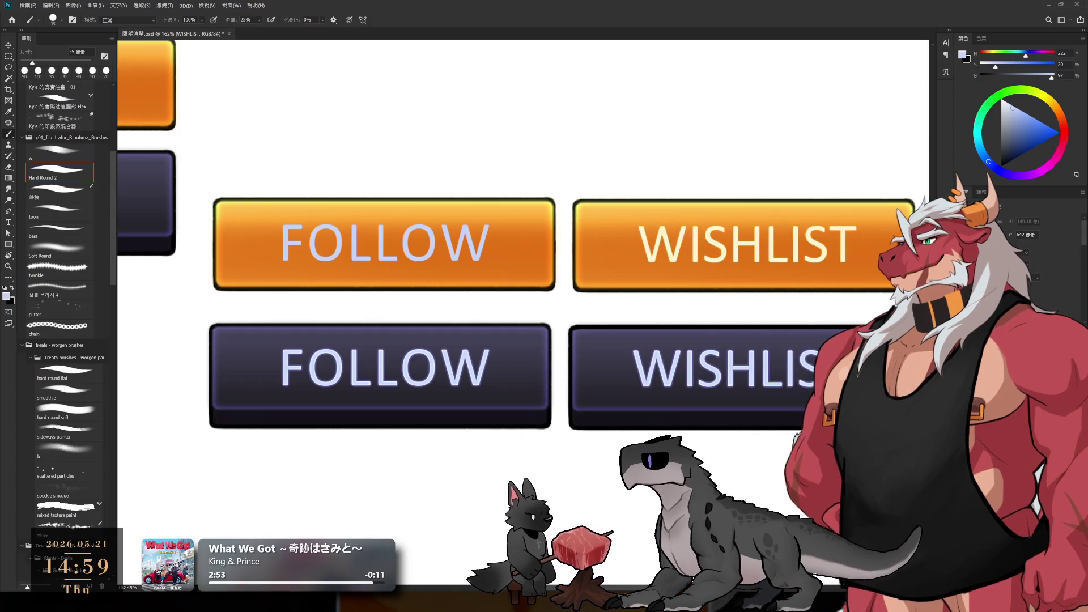
pyautogui.keyDown('ctrl'); pyautogui.click(468, 240); pyautogui.keyUp('ctrl')
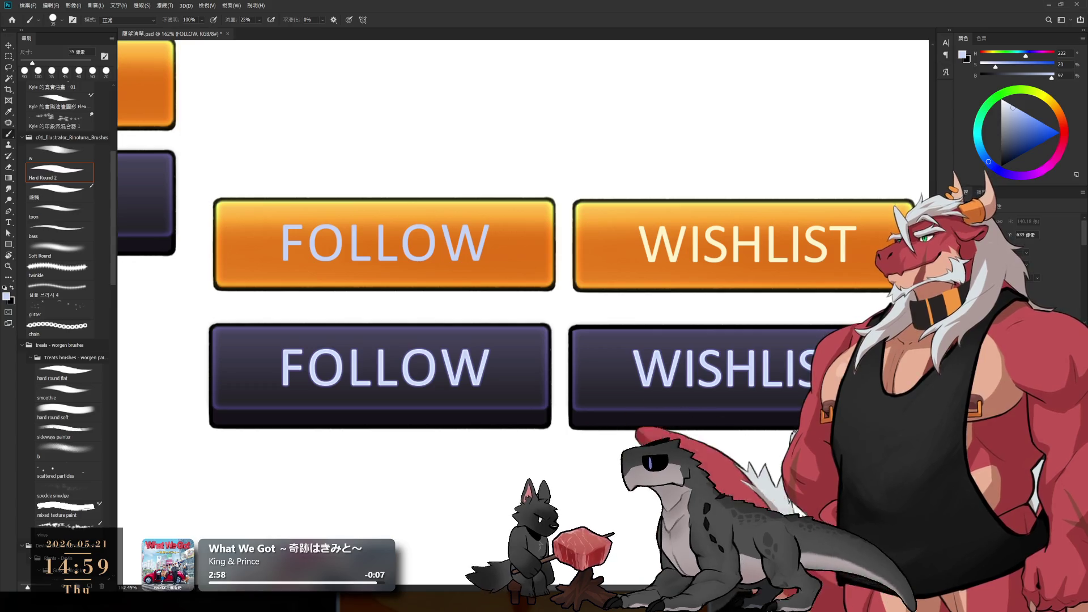
# - Fill the orange FOLLOW label with the cream sampled from the orange WISHLIST label
pyautogui.hotkey('ctrl', 'z')
pyautogui.press('i')
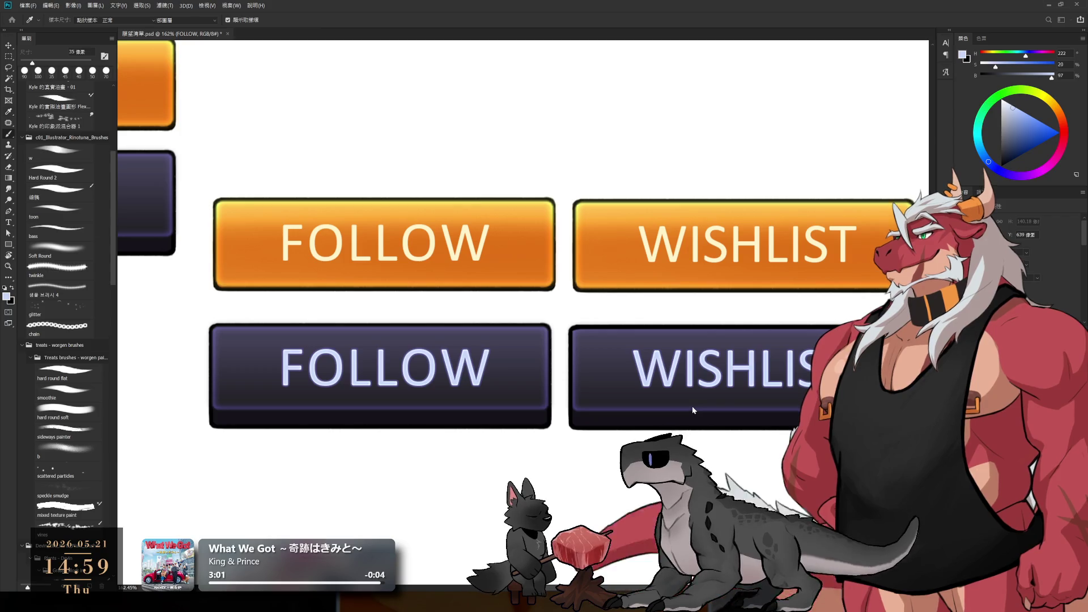
pyautogui.press('b')
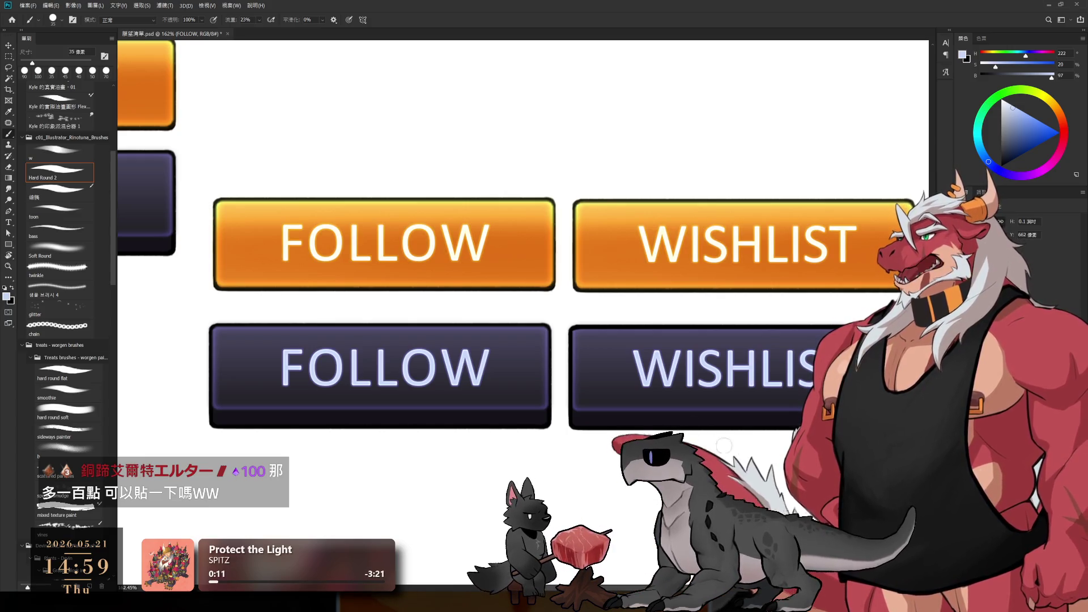
pyautogui.scroll(-3, 724, 445)
pyautogui.moveTo(608, 383)
pyautogui.mouseDown()
pyautogui.moveTo(670, 410)
pyautogui.moveTo(653, 400)
pyautogui.mouseUp()
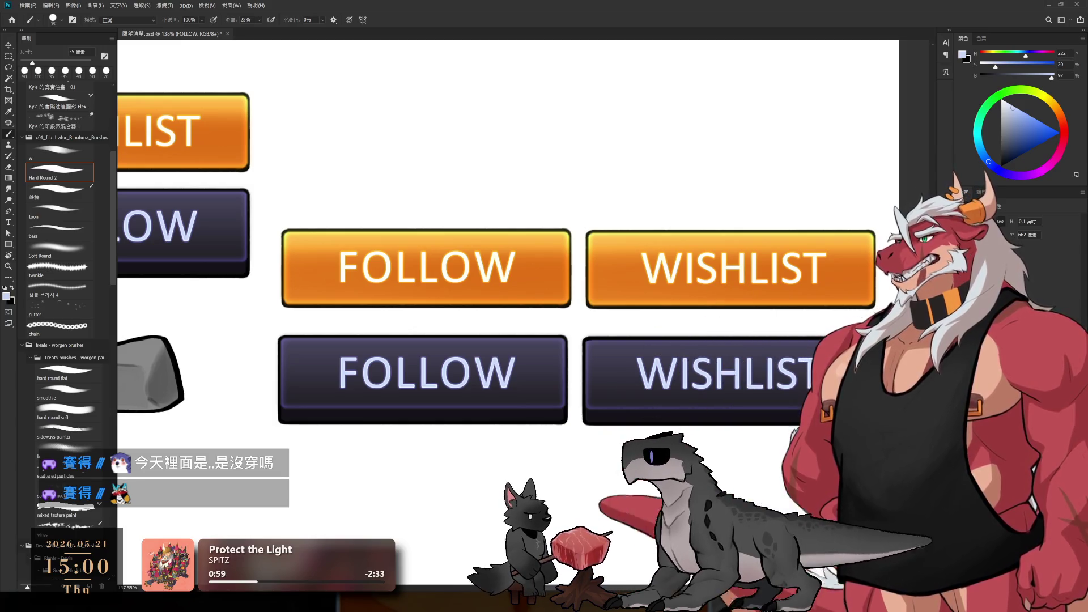
pyautogui.scroll(-3, 714, 238)
pyautogui.moveTo(697, 246); pyautogui.dragTo(739, 327)
pyautogui.scroll(1, 739, 328)
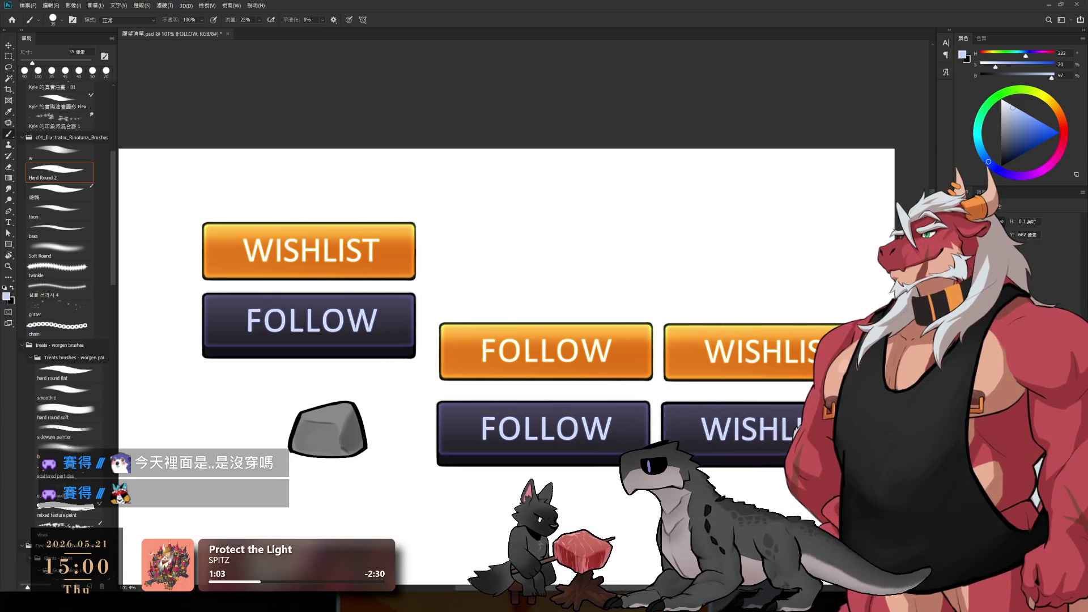
pyautogui.hotkey('alt', '[')
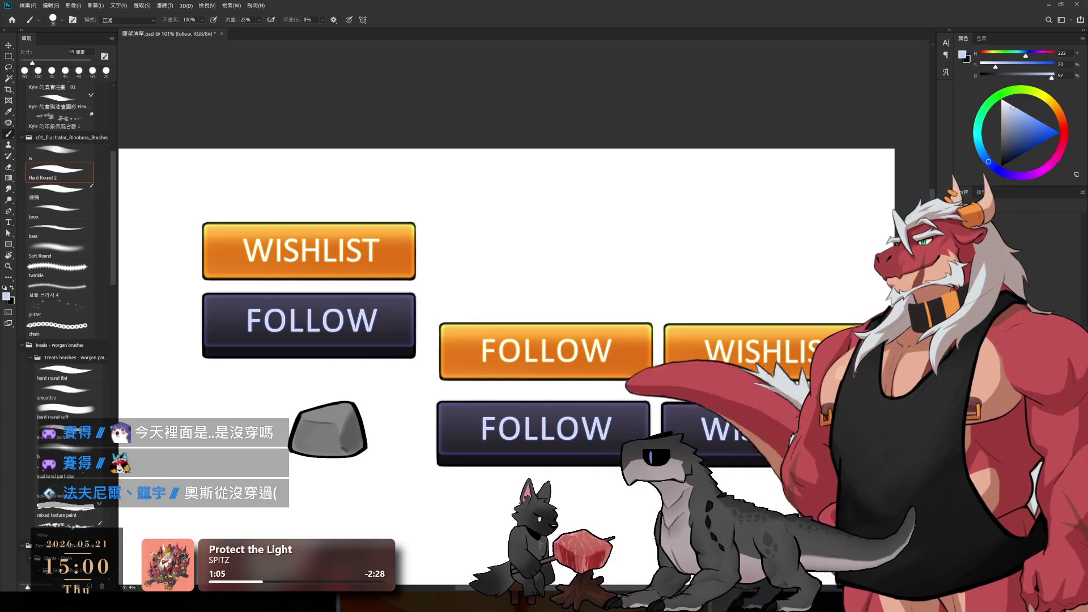
pyautogui.hotkey('alt', '[')
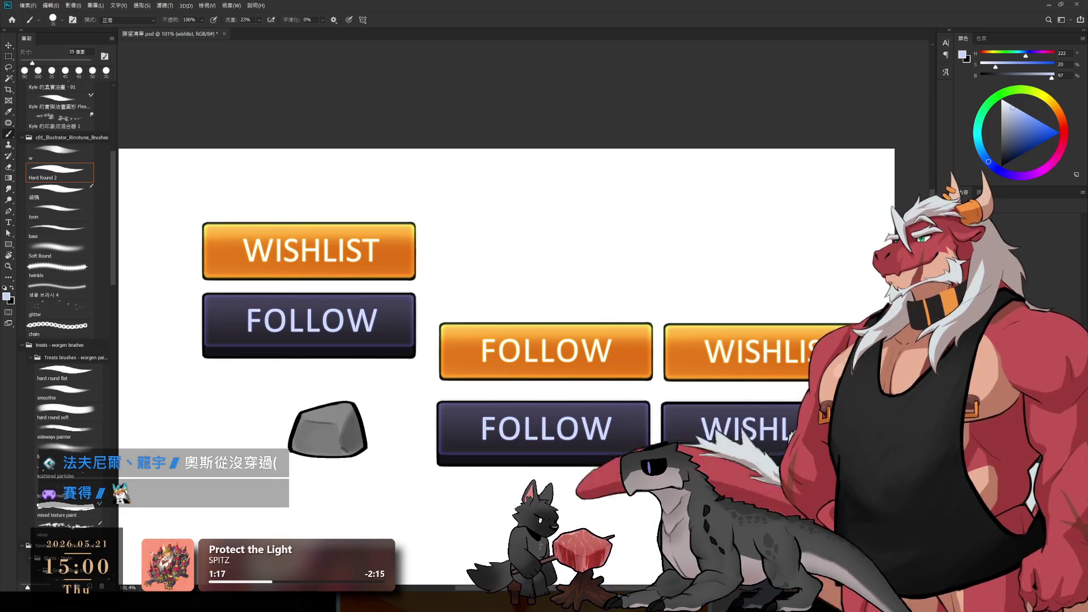
pyautogui.hotkey('alt', '[')
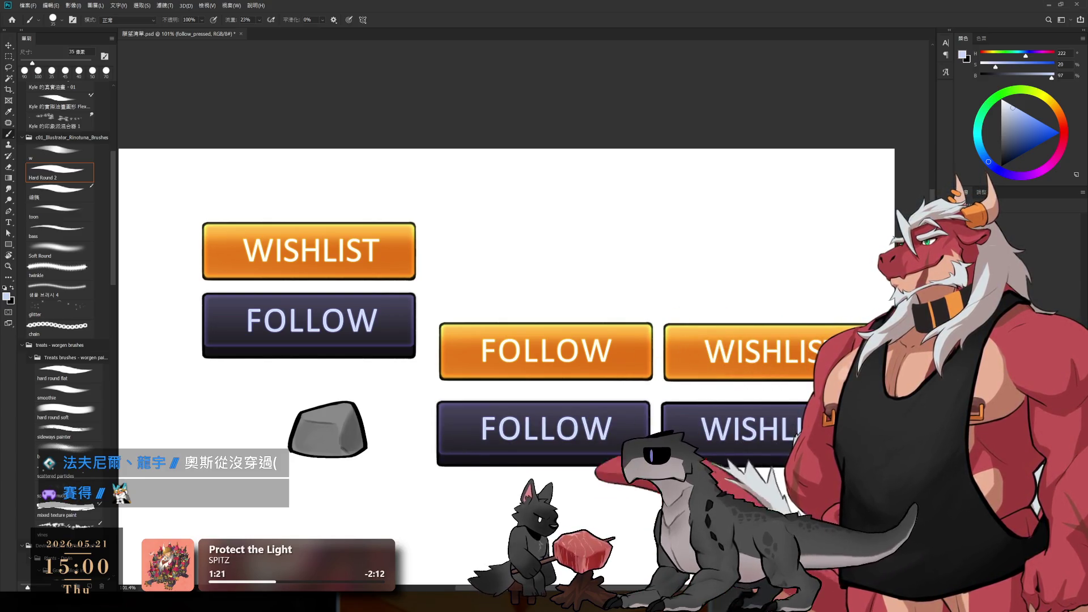
pyautogui.hotkey('ctrl', ',')
pyautogui.hotkey('ctrl', ',')
pyautogui.hotkey('alt', ']')
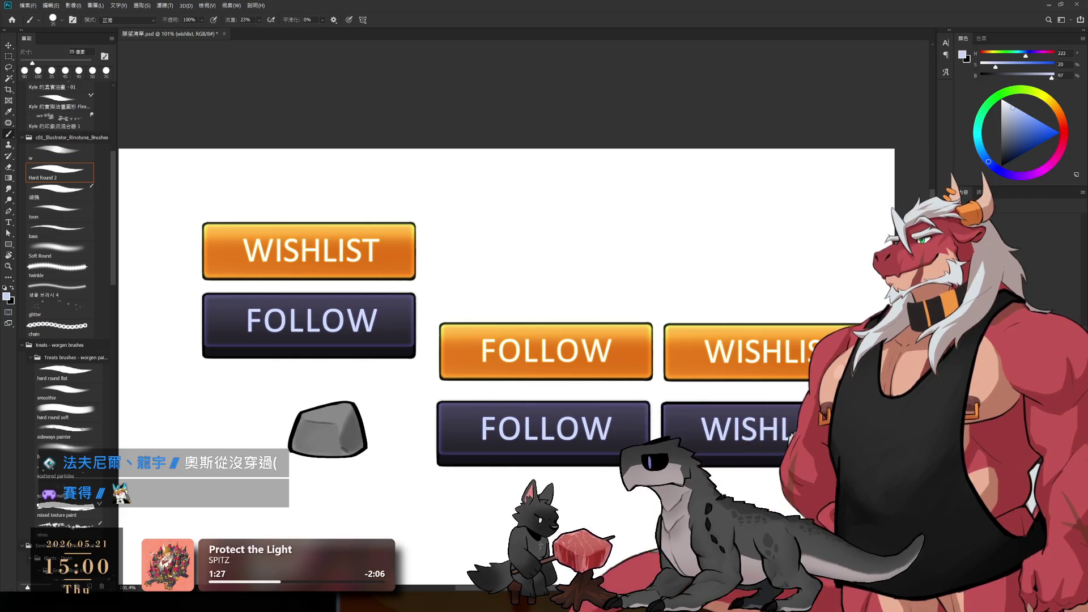
pyautogui.hotkey('alt', ']')
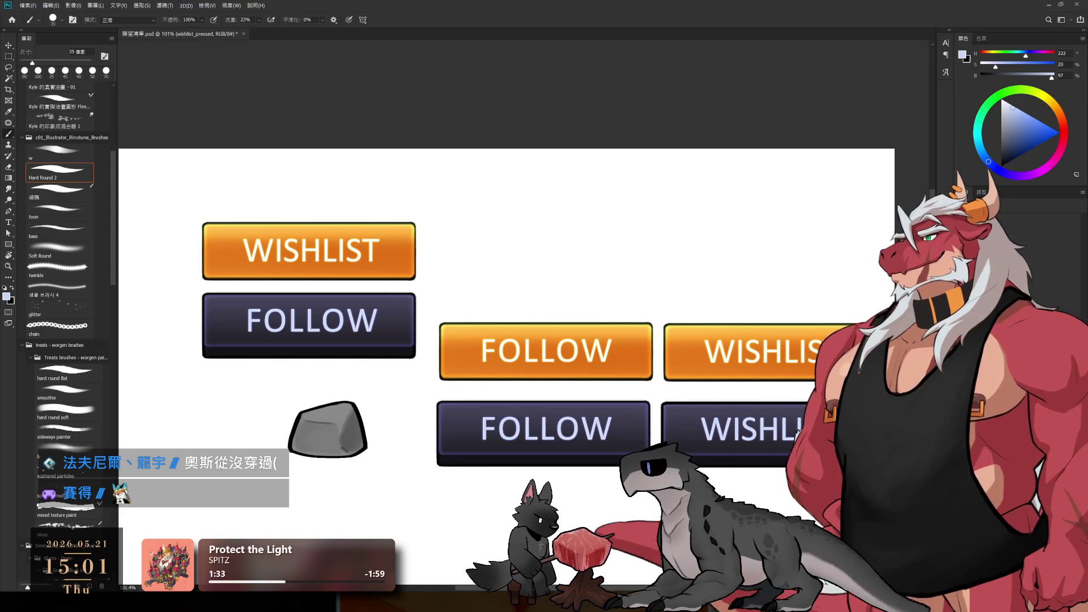
pyautogui.hotkey('ctrl', 'alt', 'a')
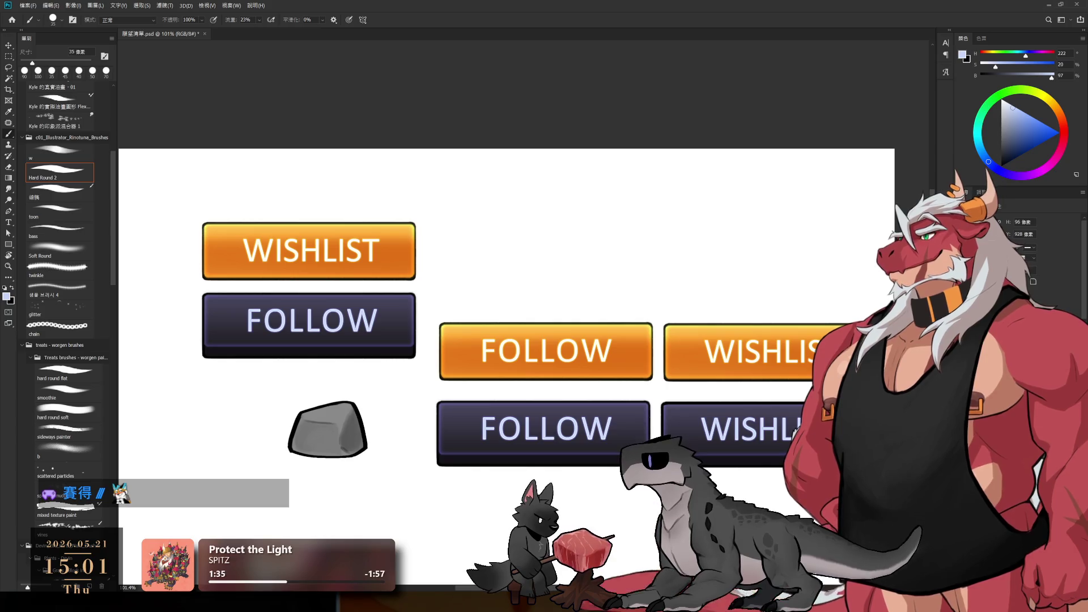
pyautogui.hotkey('ctrl', ',')
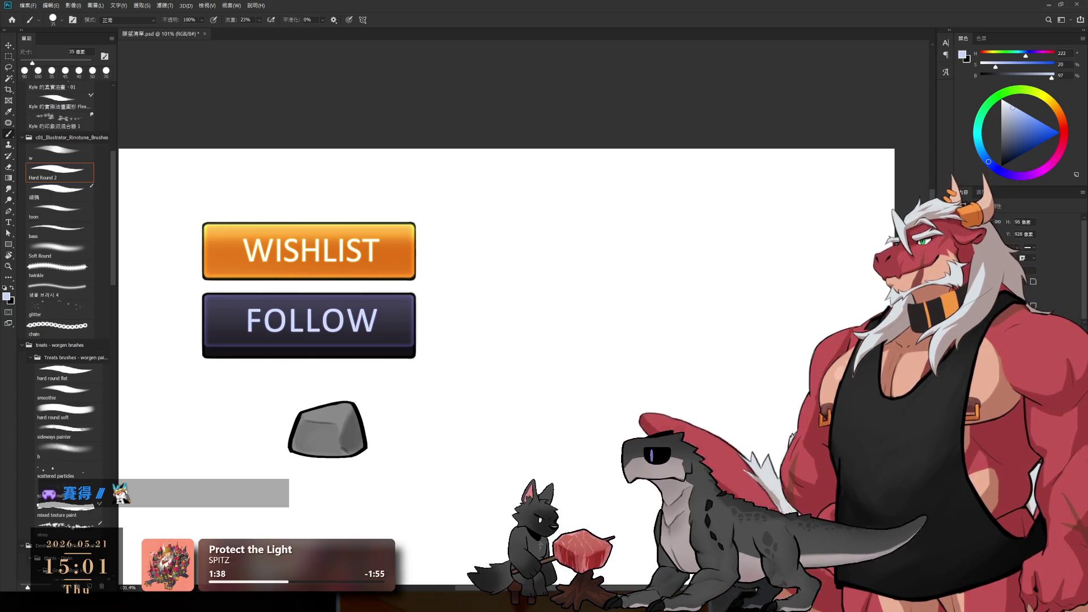
pyautogui.hotkey('ctrl', ',')
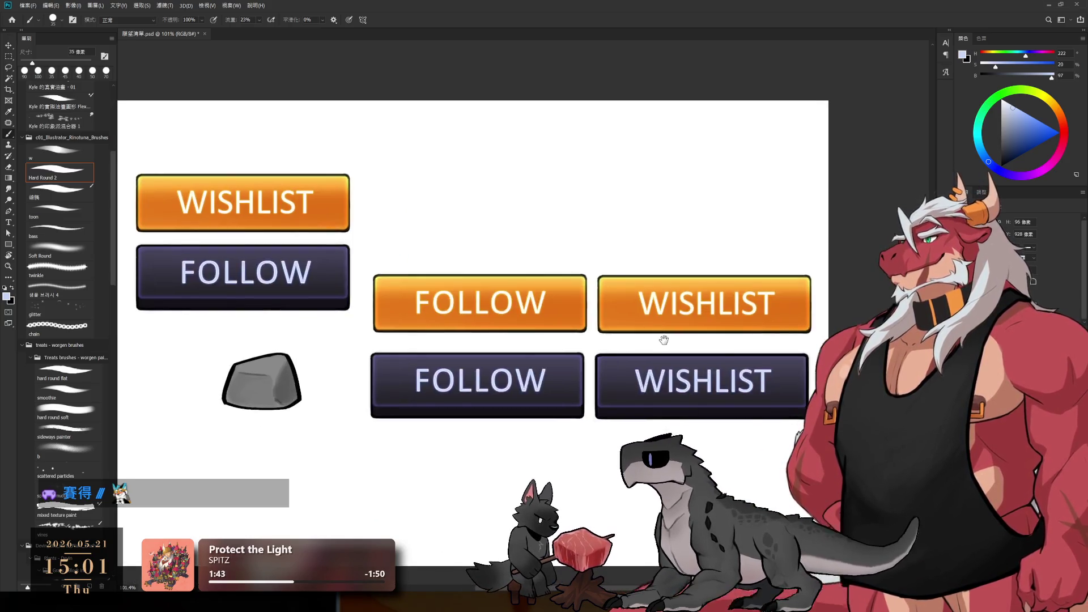
pyautogui.scroll(2, 660, 336)
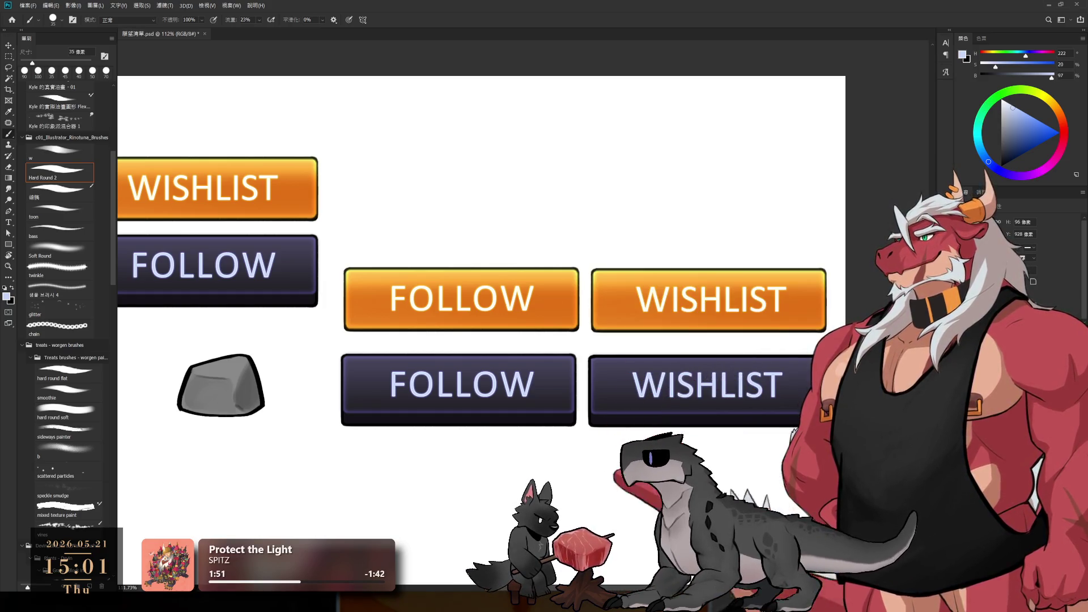
# - Hide the original left-hand wishlist and follow layers in the Layers panel
pyautogui.hotkey('alt', '[')
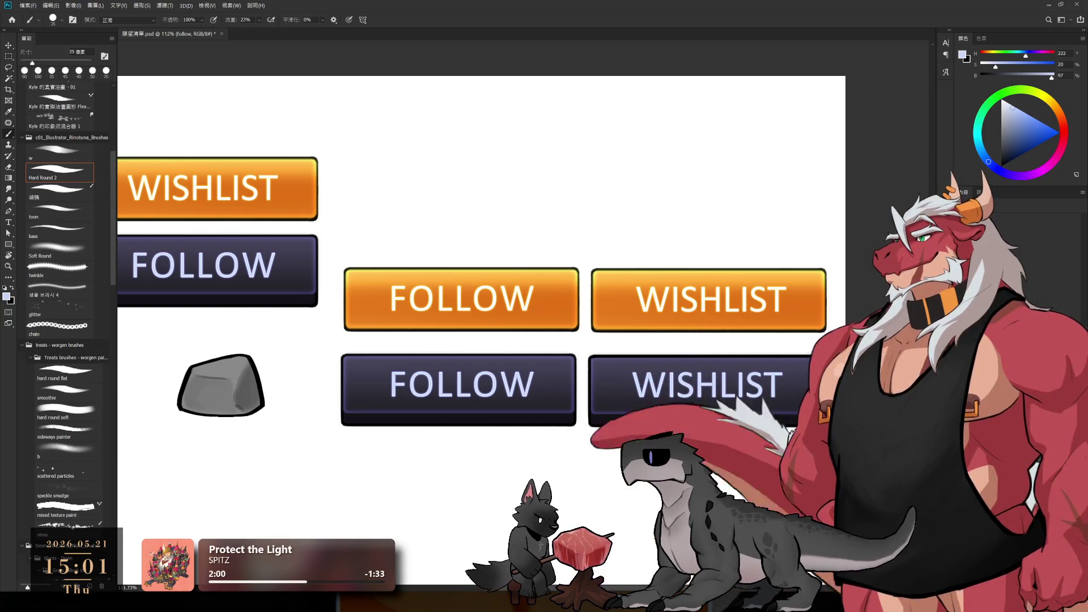
pyautogui.hotkey('alt', 'shift', '[')
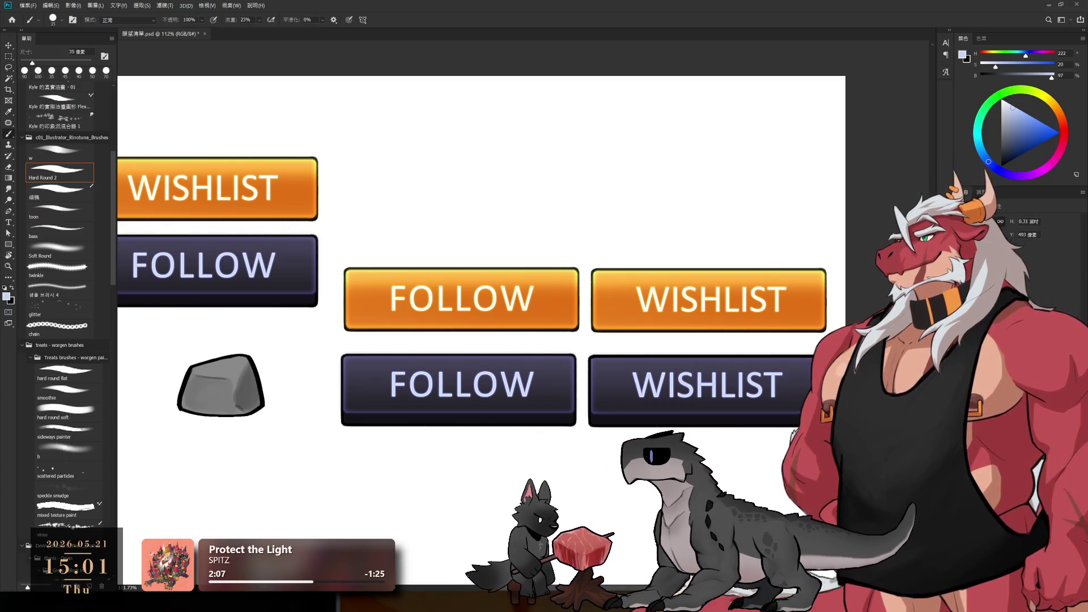
pyautogui.press('Delete')
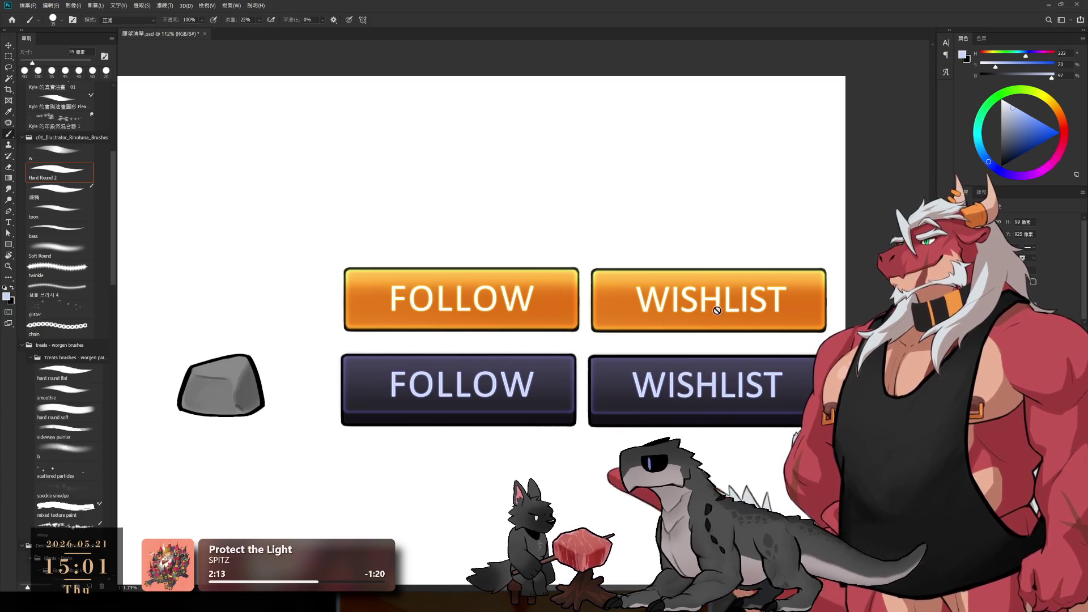
pyautogui.hotkey('ctrl', 't')
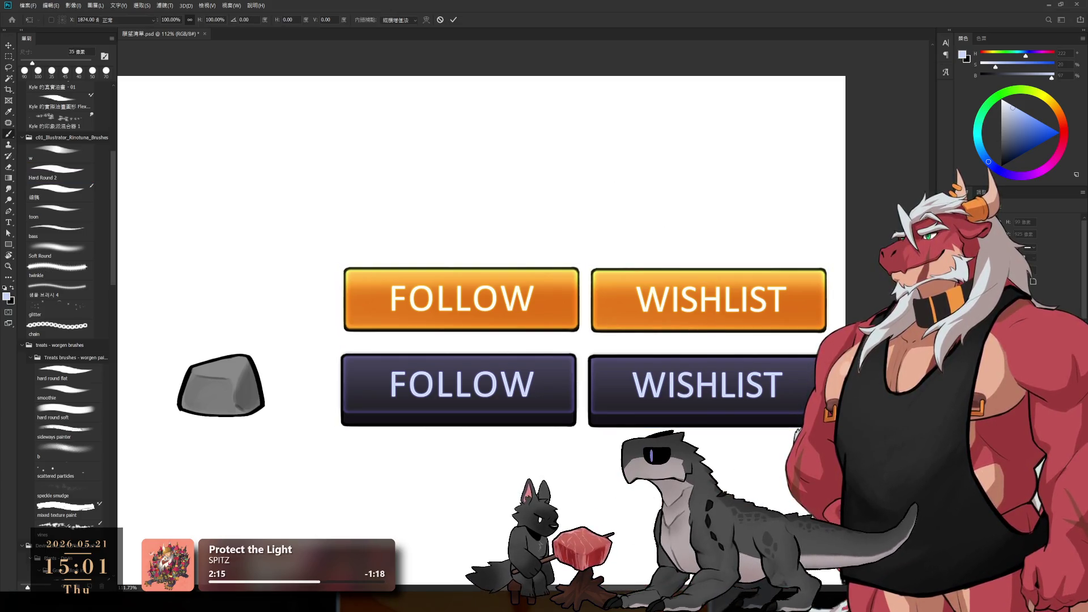
pyautogui.press('Return')
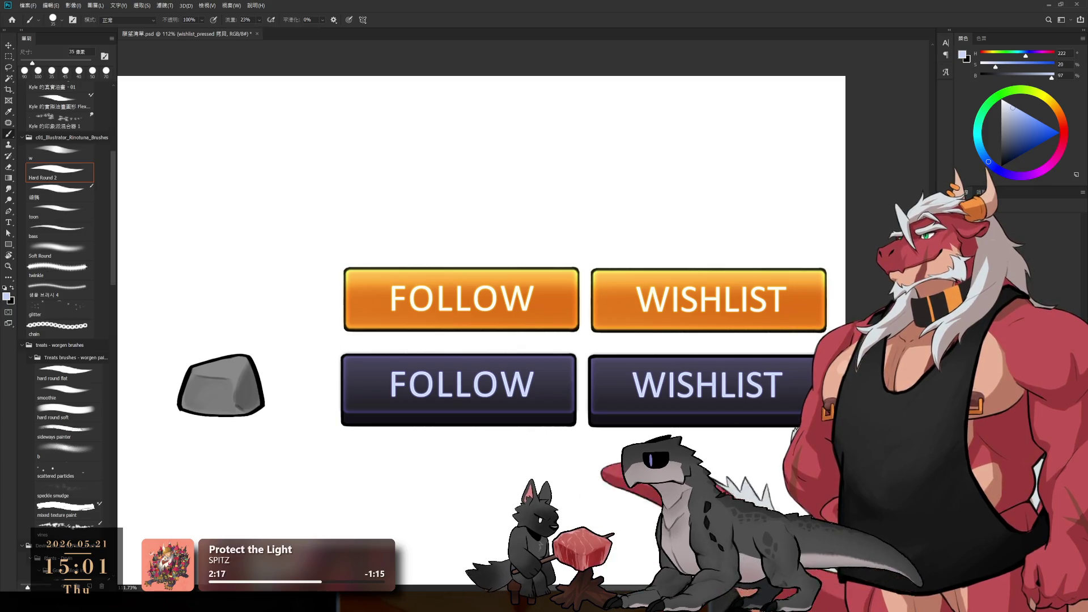
pyautogui.hotkey('alt', '[')
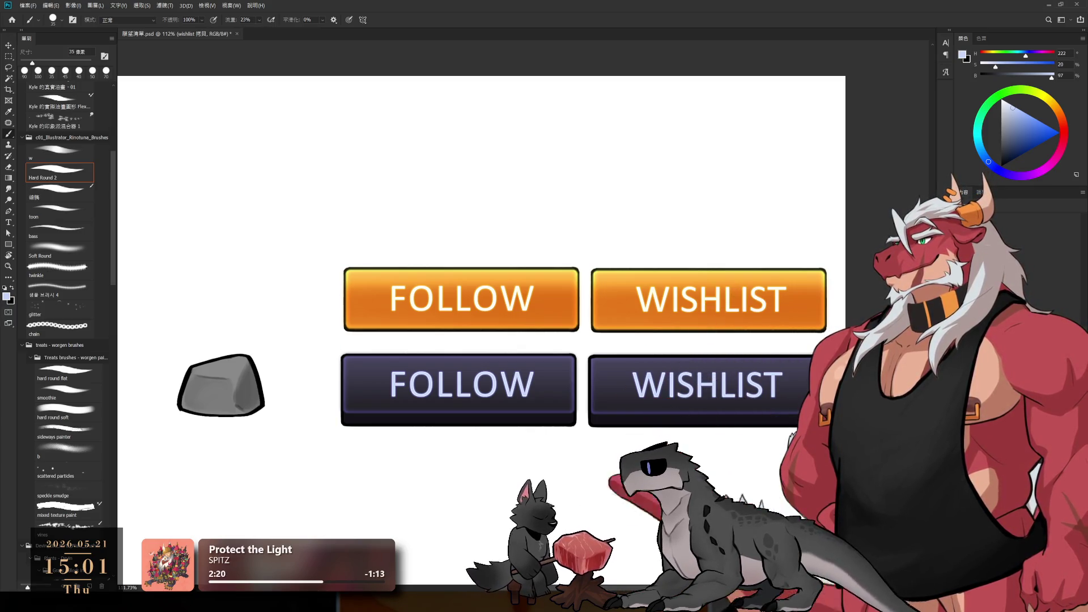
pyautogui.hotkey('alt', '[')
pyautogui.hotkey('alt', '[')
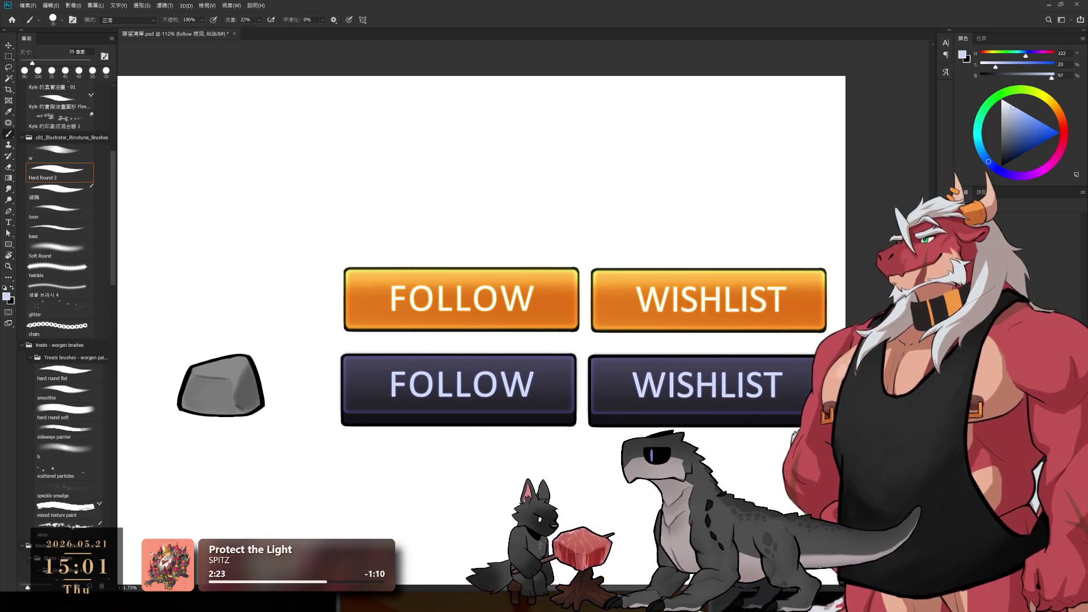
pyautogui.hotkey('alt', '[')
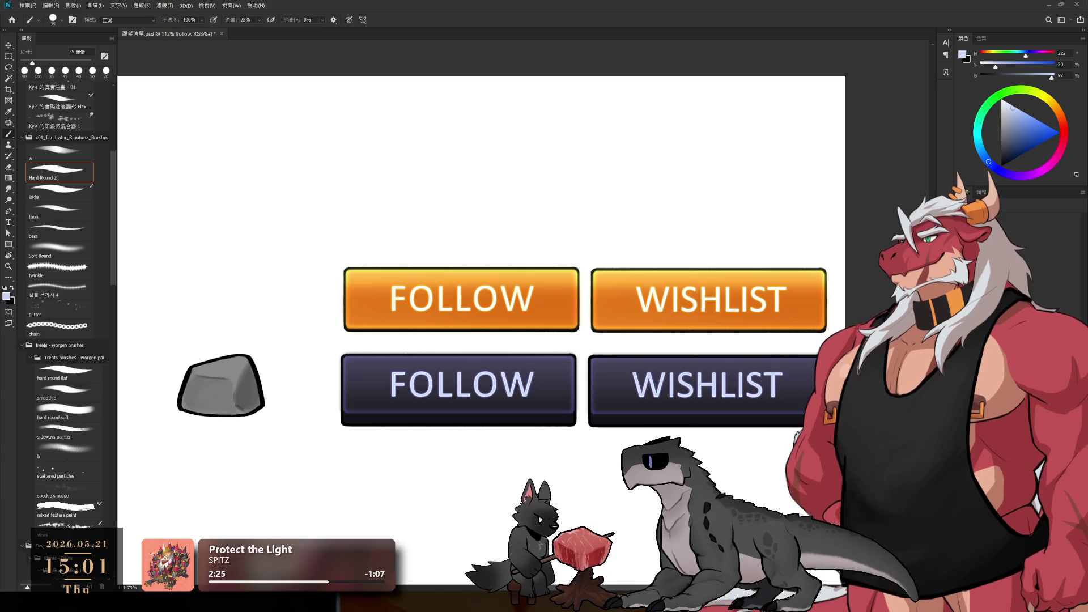
pyautogui.hotkey('alt', '[')
pyautogui.hotkey('alt', '[')
pyautogui.hotkey('alt', '[')
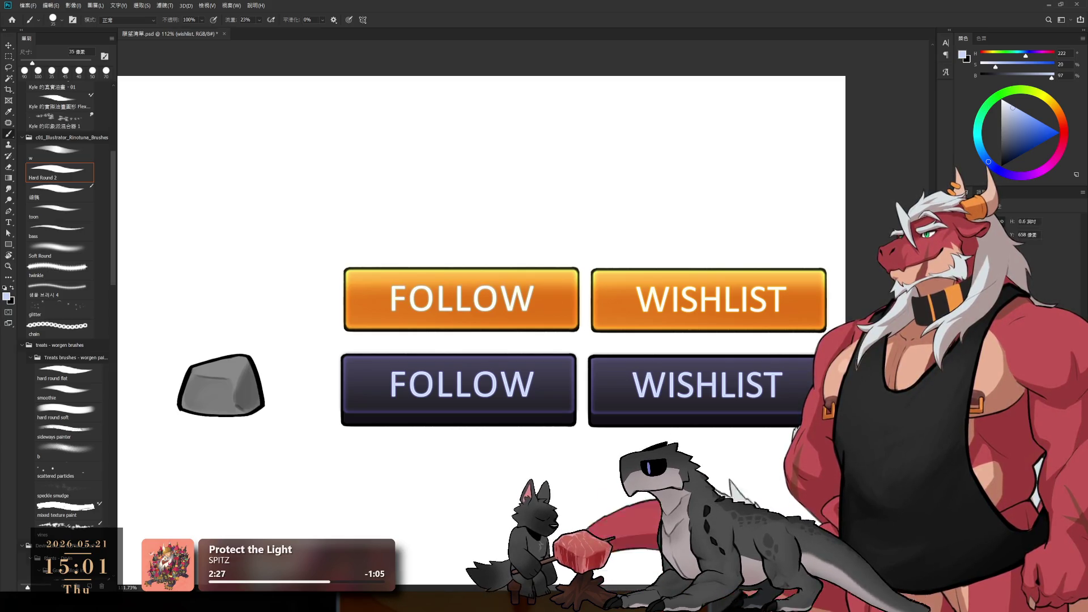
pyautogui.hotkey('ctrl', 'alt', 'a')
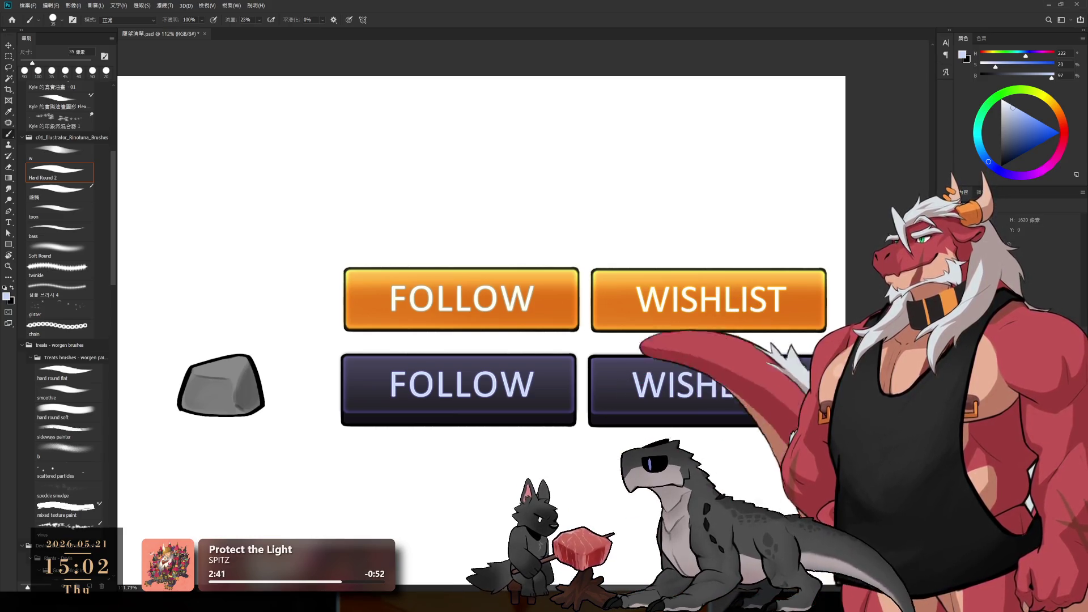
pyautogui.hotkey('alt', '[')
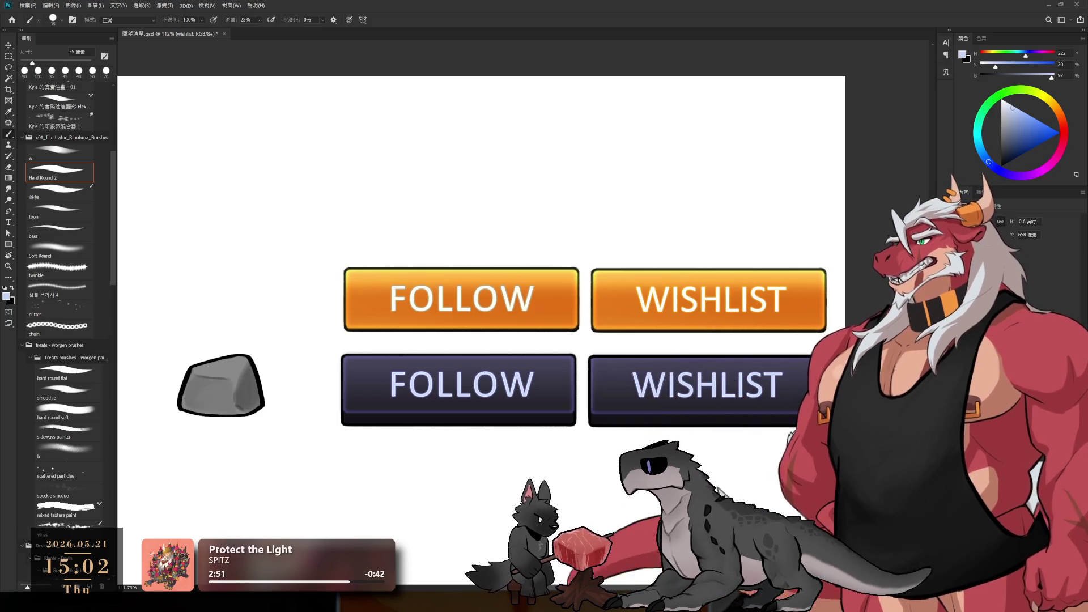
pyautogui.press('l')
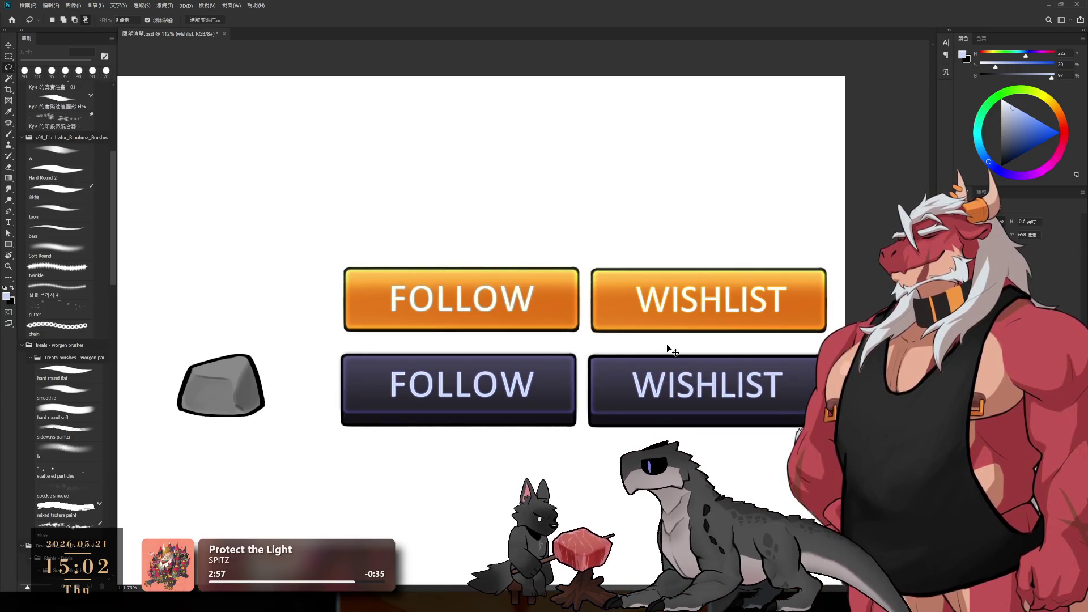
# - Toggle the follow and follow_pressed copy layers to compare the FOLLOW button states
pyautogui.hotkey('alt', '[')
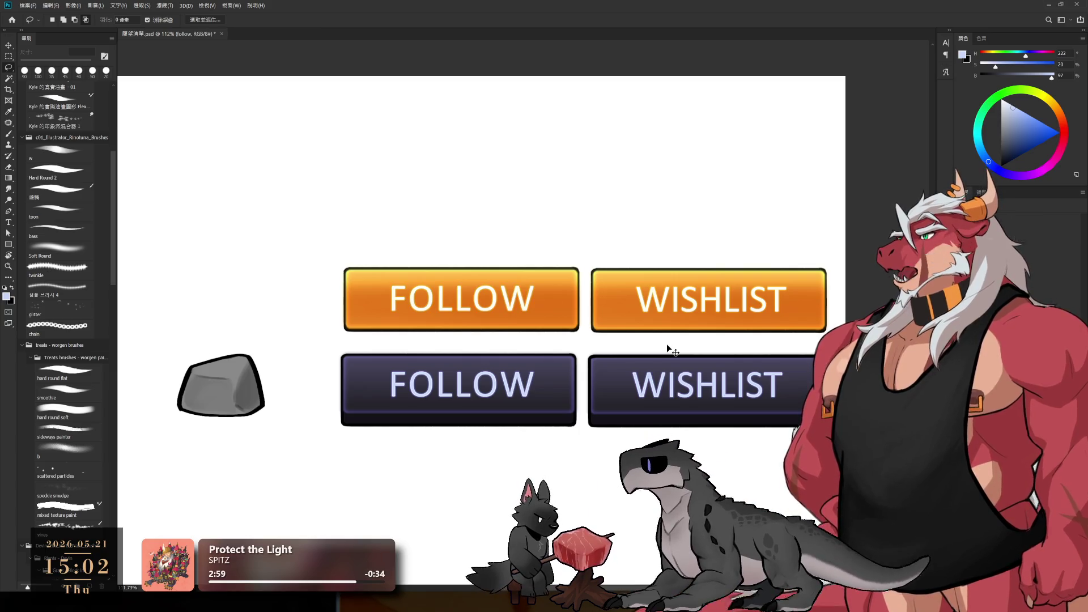
pyautogui.hotkey('ctrl', 'j')
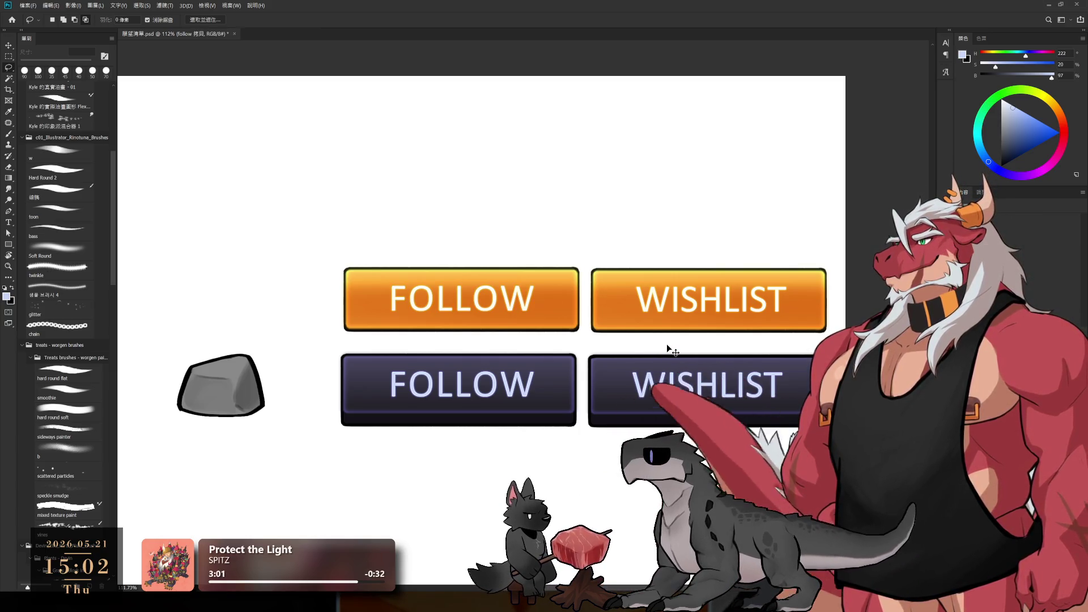
pyautogui.keyDown('ctrl'); pyautogui.click(554, 309); pyautogui.keyUp('ctrl')
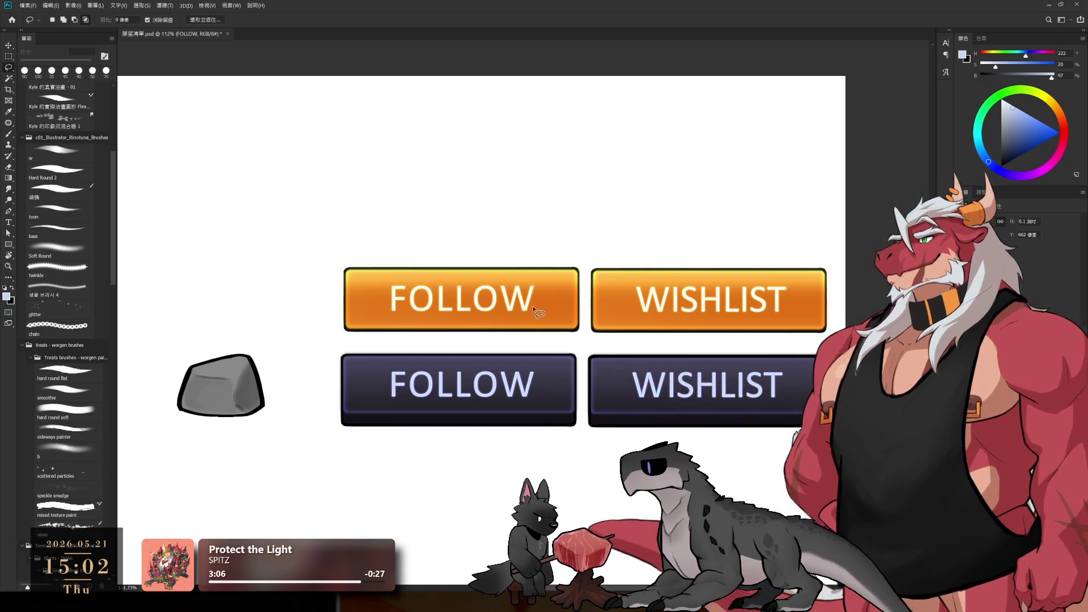
pyautogui.keyDown('ctrl'); pyautogui.click(570, 311); pyautogui.keyUp('ctrl')
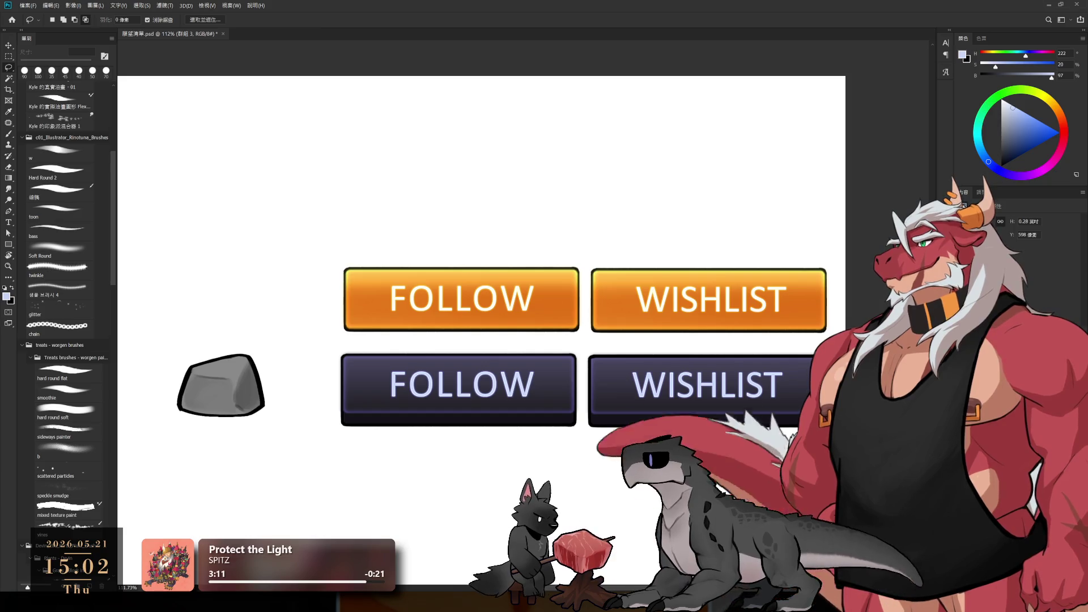
pyautogui.keyDown('ctrl'); pyautogui.click(461, 299); pyautogui.keyUp('ctrl')
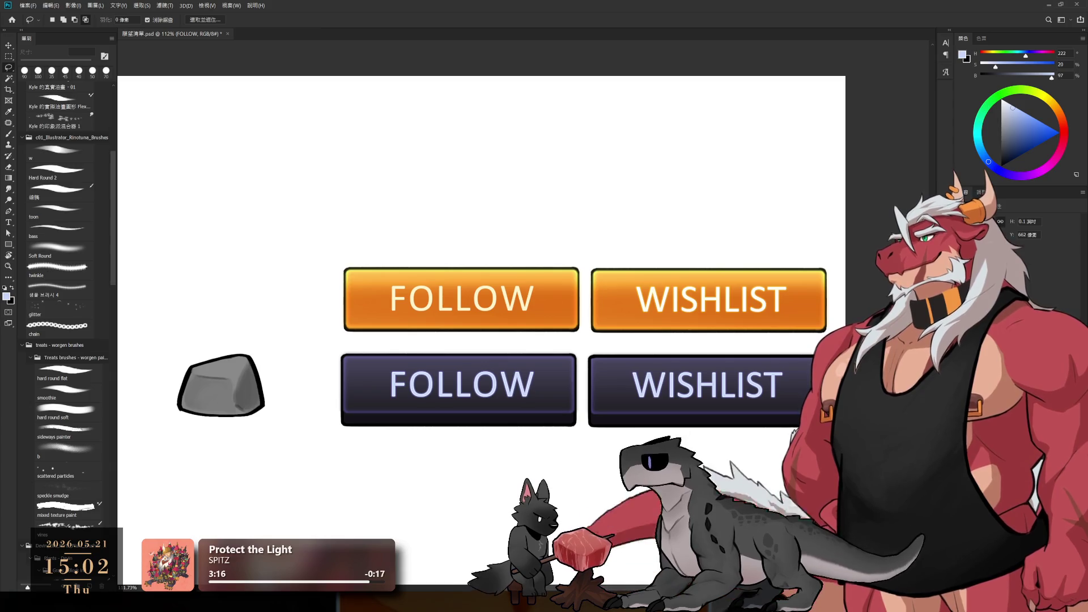
pyautogui.keyDown('ctrl'); pyautogui.click(459, 391); pyautogui.keyUp('ctrl')
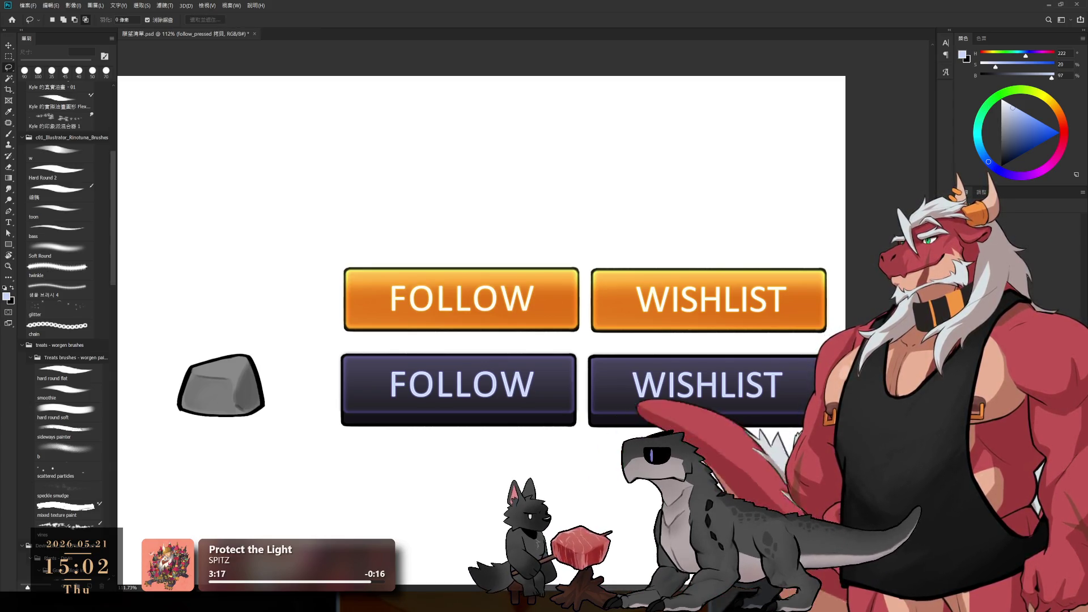
pyautogui.hotkey('ctrl', ',')
pyautogui.hotkey('ctrl', ',')
pyautogui.hotkey('ctrl', ',')
pyautogui.hotkey('ctrl', ',')
pyautogui.hotkey('alt', '[')
pyautogui.hotkey('alt', '[')
pyautogui.hotkey('alt', '[')
pyautogui.hotkey('alt', '[')
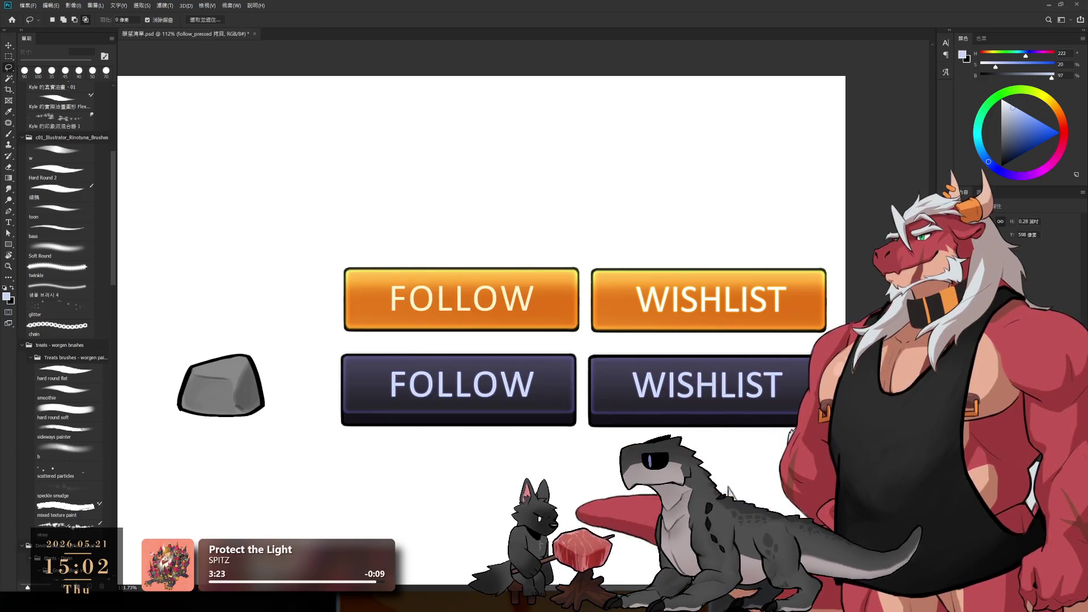
pyautogui.hotkey('alt', ']')
pyautogui.hotkey('alt', ']')
pyautogui.hotkey('alt', ']')
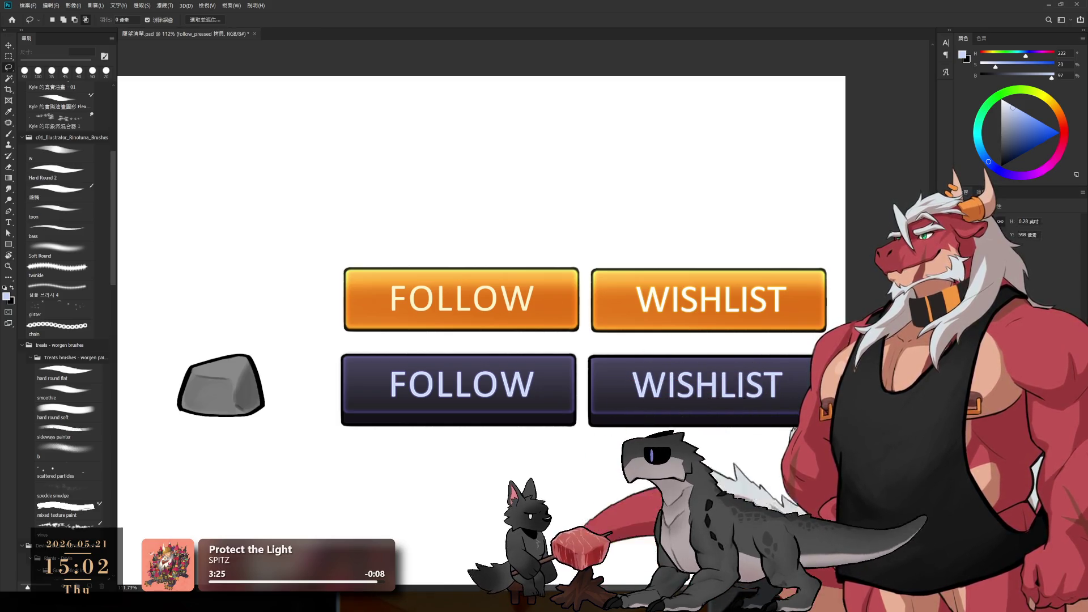
pyautogui.hotkey('alt', '[')
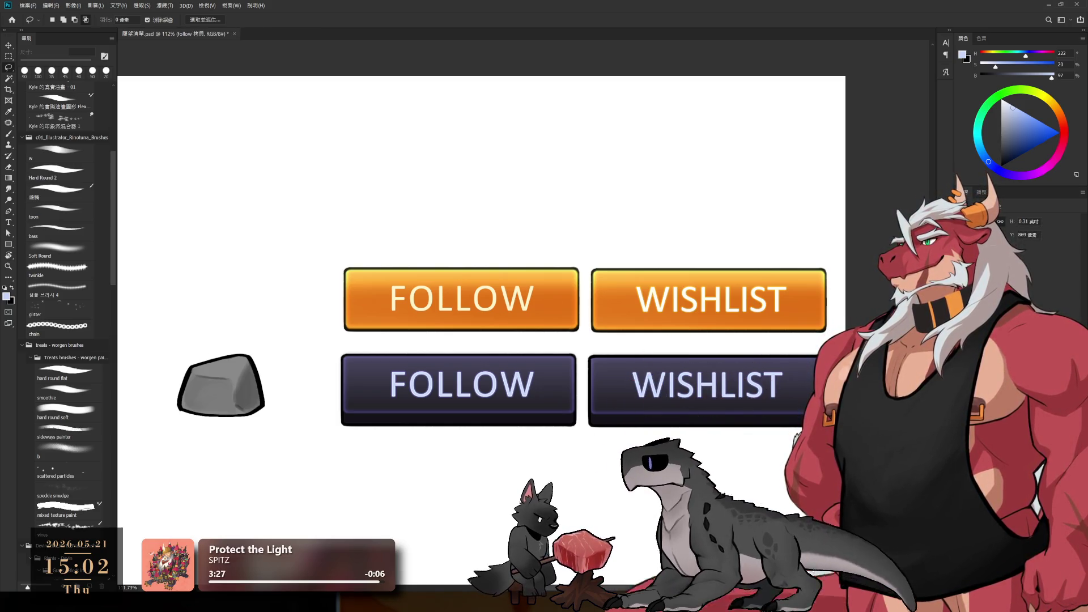
# - Minimise Photoshop and bring up the pc_basic skeleton in Spine PRO
pyautogui.hotkey('alt', '[')
pyautogui.hotkey('alt', '[')
pyautogui.hotkey('alt', '[')
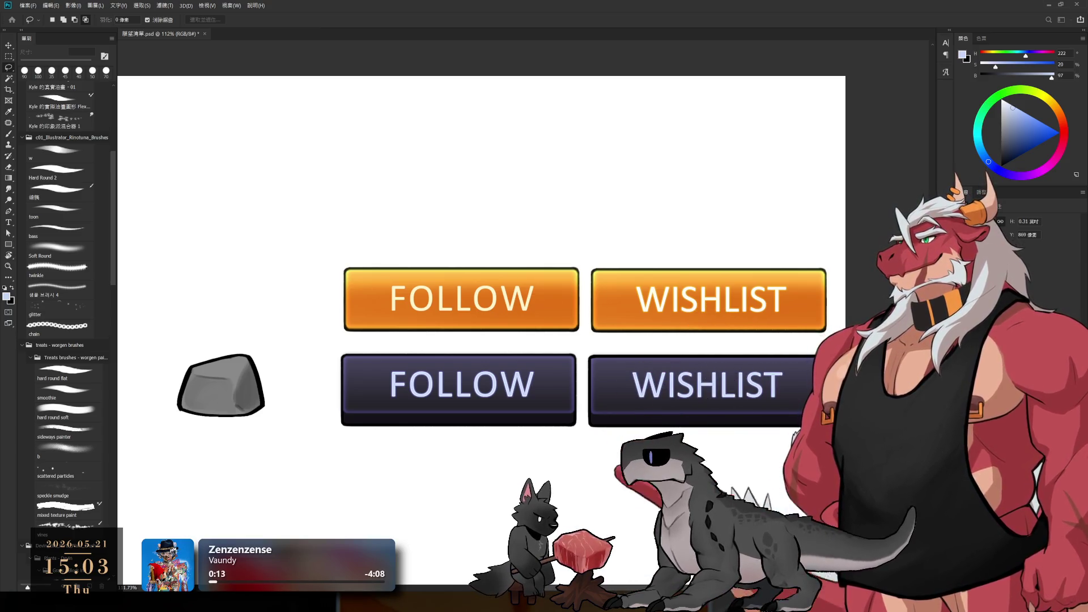
pyautogui.click(1046, 5)
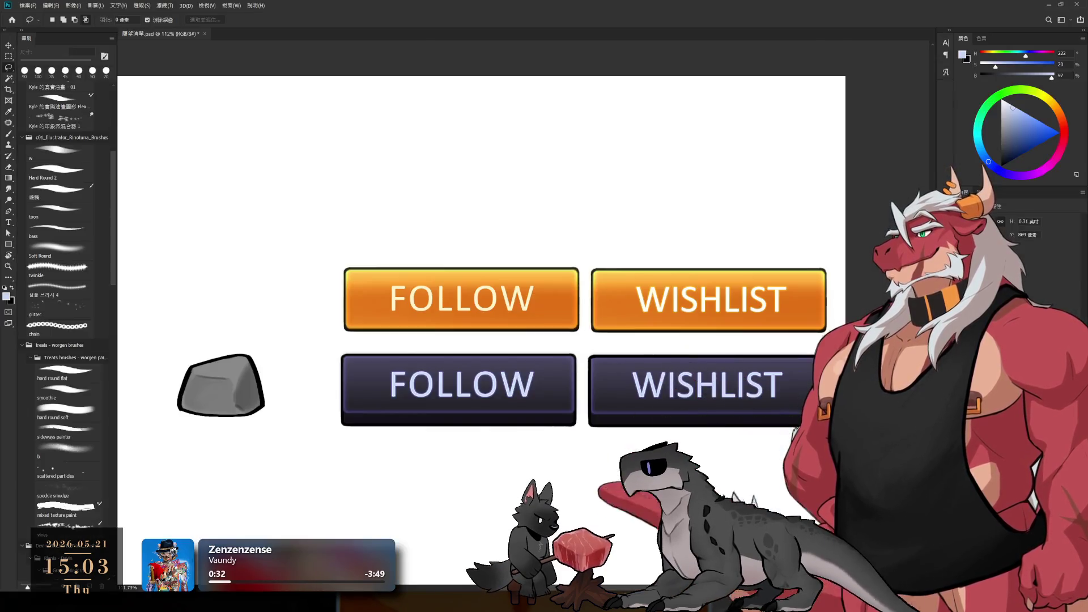
pyautogui.hotkey('alt', 'Tab')
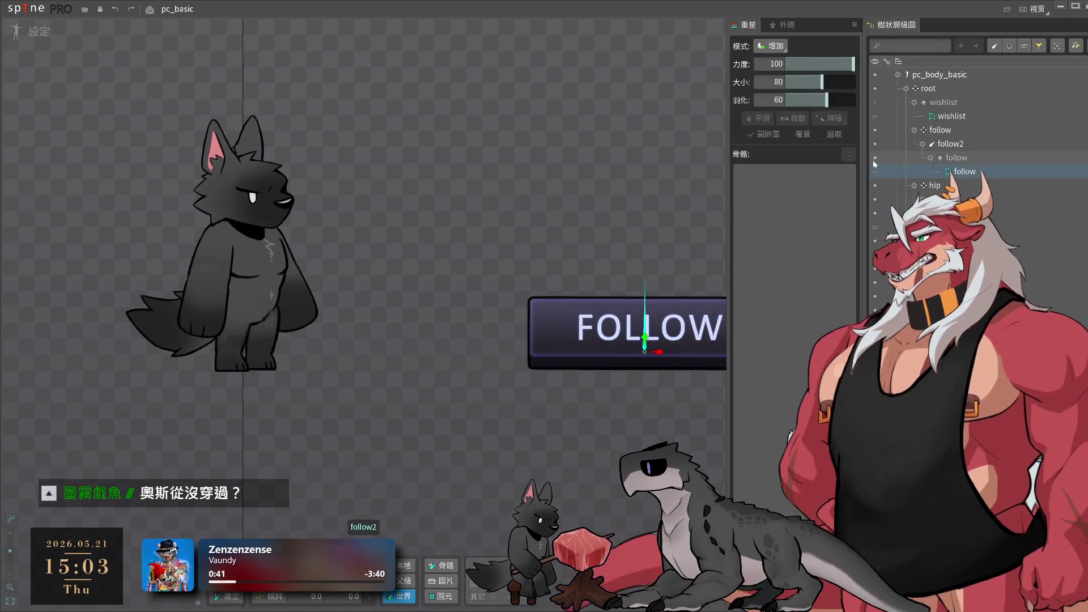
# - Stretch the resized follow image, show the wishlist attachment, and frame both buttons
pyautogui.click(889, 172)
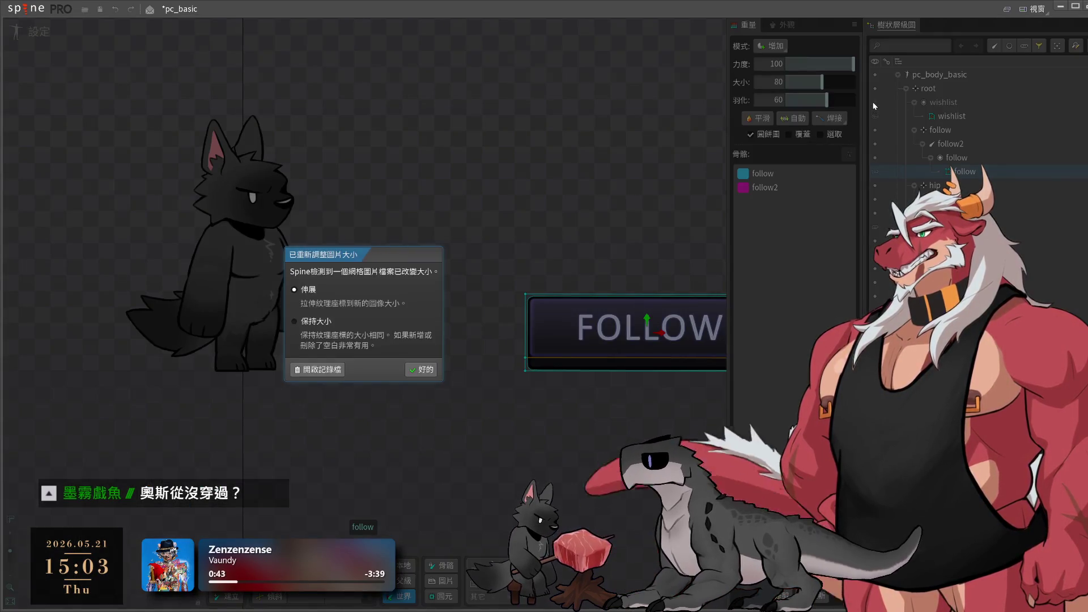
pyautogui.click(421, 369)
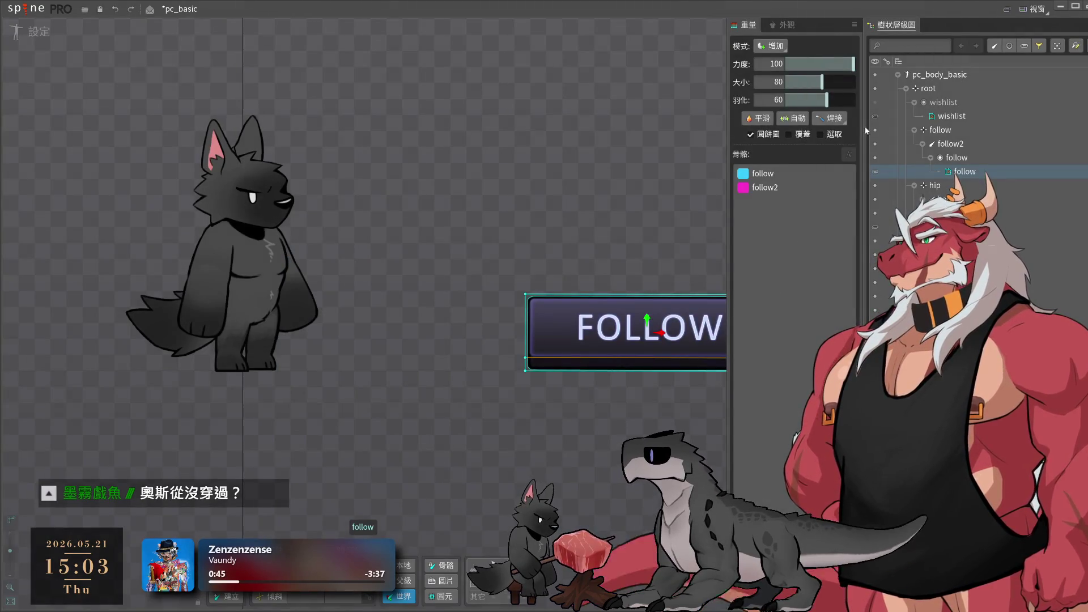
pyautogui.click(875, 103)
pyautogui.moveTo(692, 176); pyautogui.dragTo(468, 149)
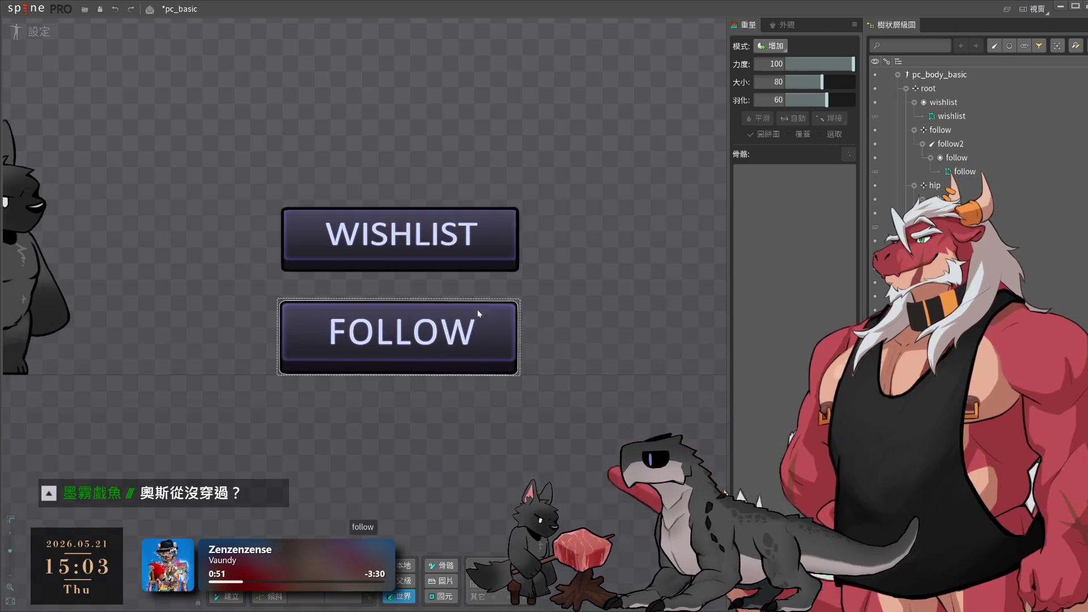
pyautogui.moveTo(510, 315); pyautogui.dragTo(644, 345)
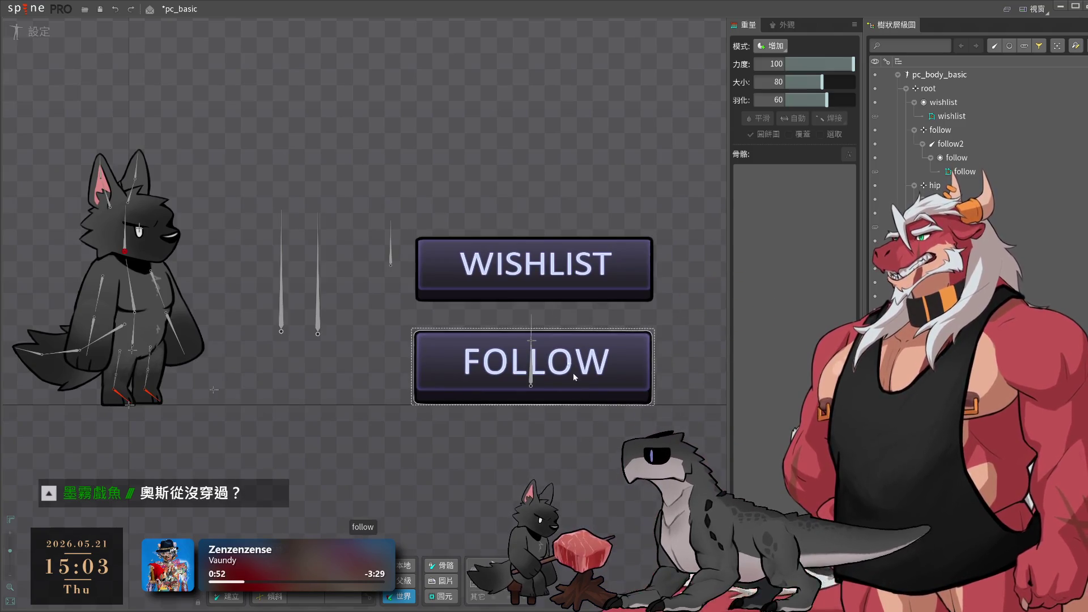
# - Create the wishlist2 bone over WISHLIST and add corner vertices to its mesh
pyautogui.scroll(2, 526, 343)
pyautogui.click(529, 218)
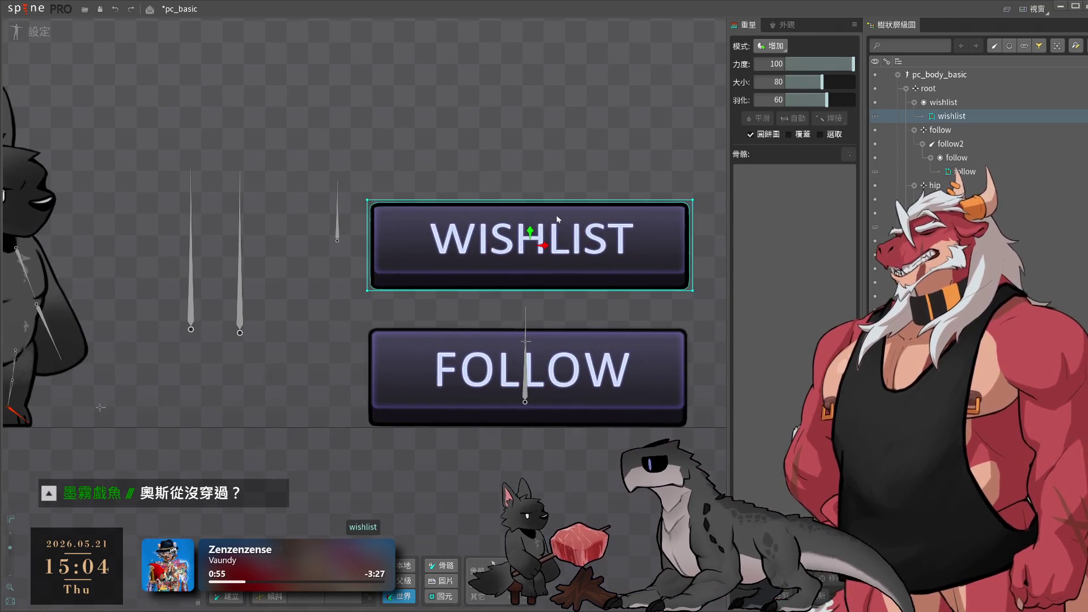
pyautogui.click(527, 215)
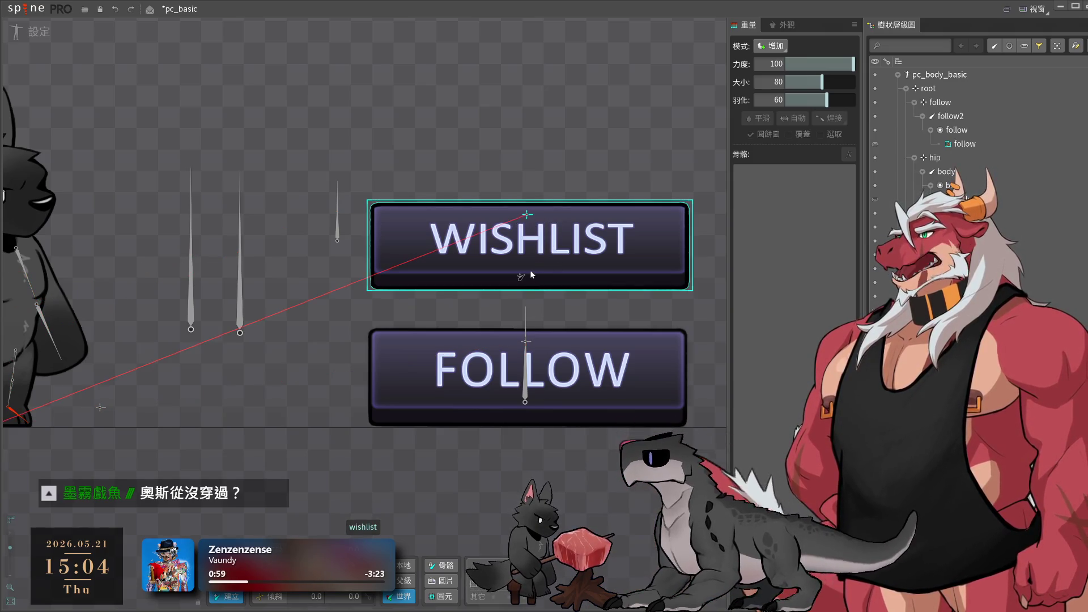
pyautogui.moveTo(528, 266)
pyautogui.mouseDown()
pyautogui.moveTo(522, 117)
pyautogui.moveTo(527, 130)
pyautogui.mouseUp()
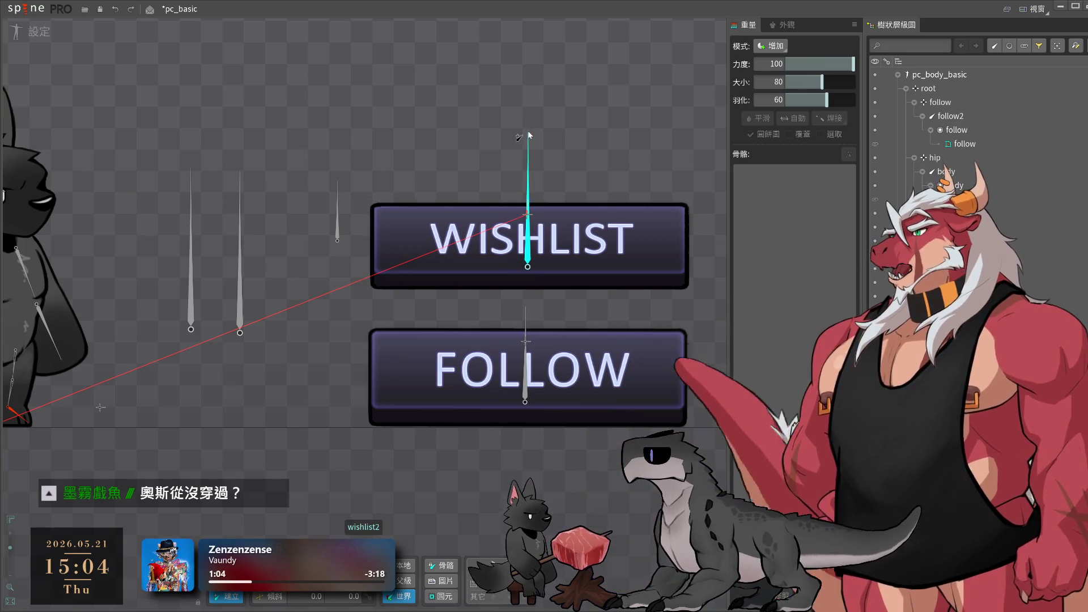
pyautogui.click(610, 264)
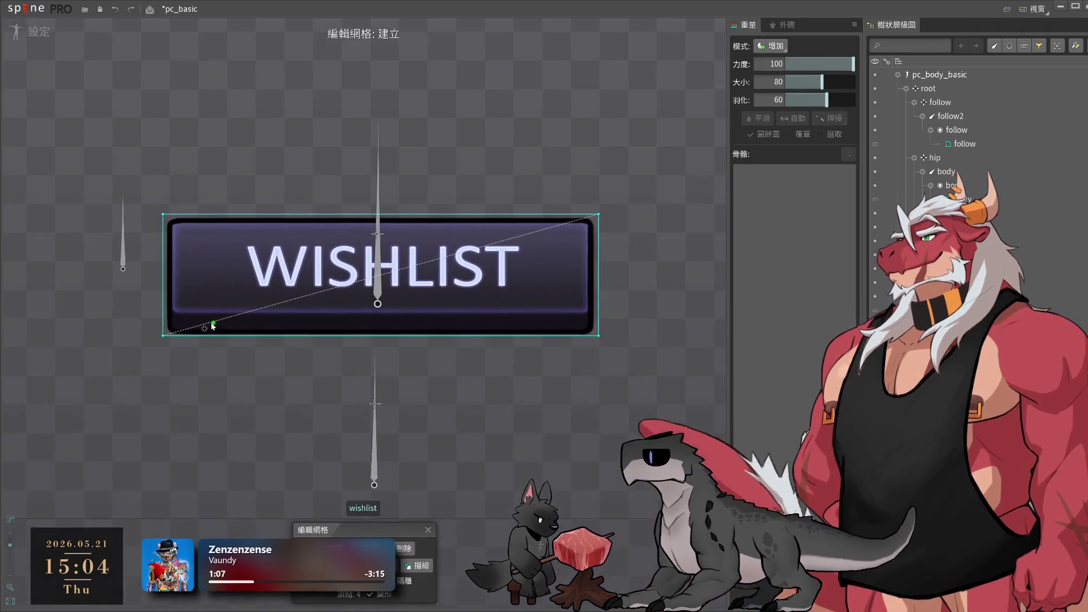
pyautogui.click(602, 322)
pyautogui.press('Escape')
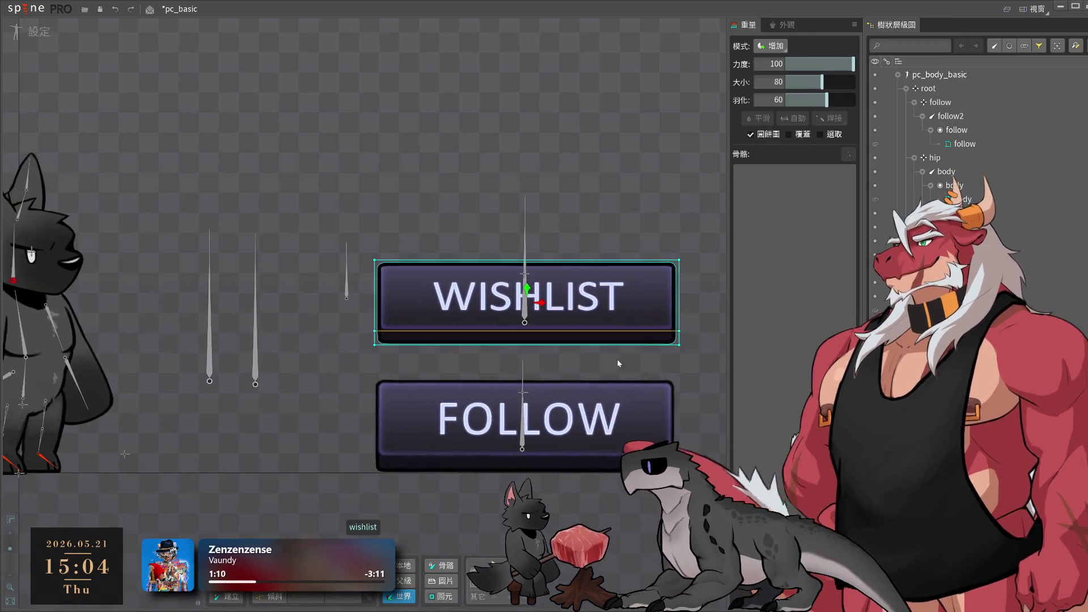
# - Bind wishlist2 and wishlist to the WISHLIST mesh in Direct mode and test by moving wishlist2
pyautogui.click(831, 118)
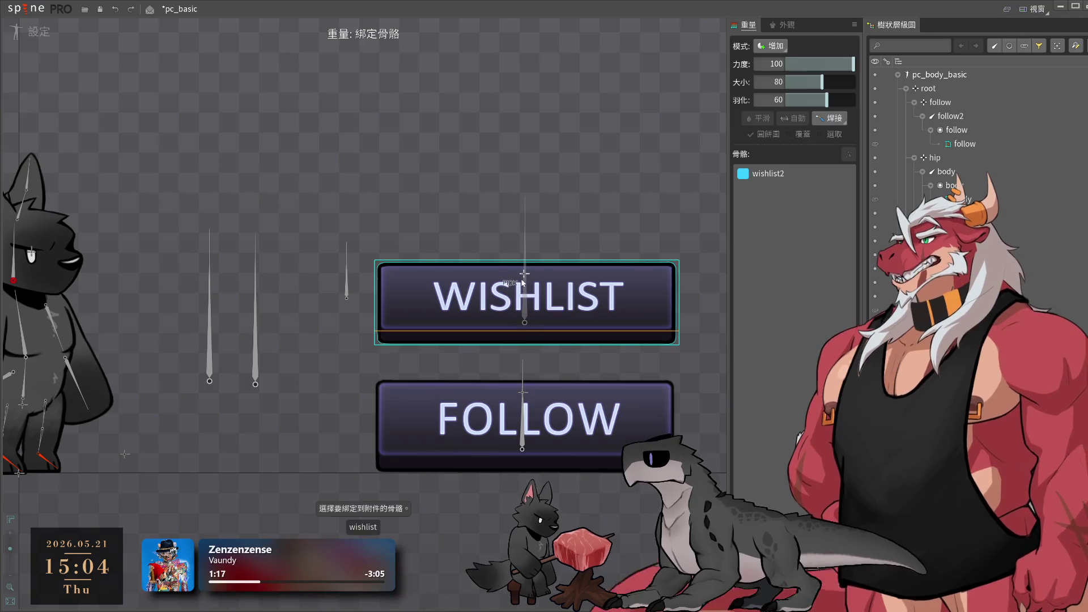
pyautogui.press('Return')
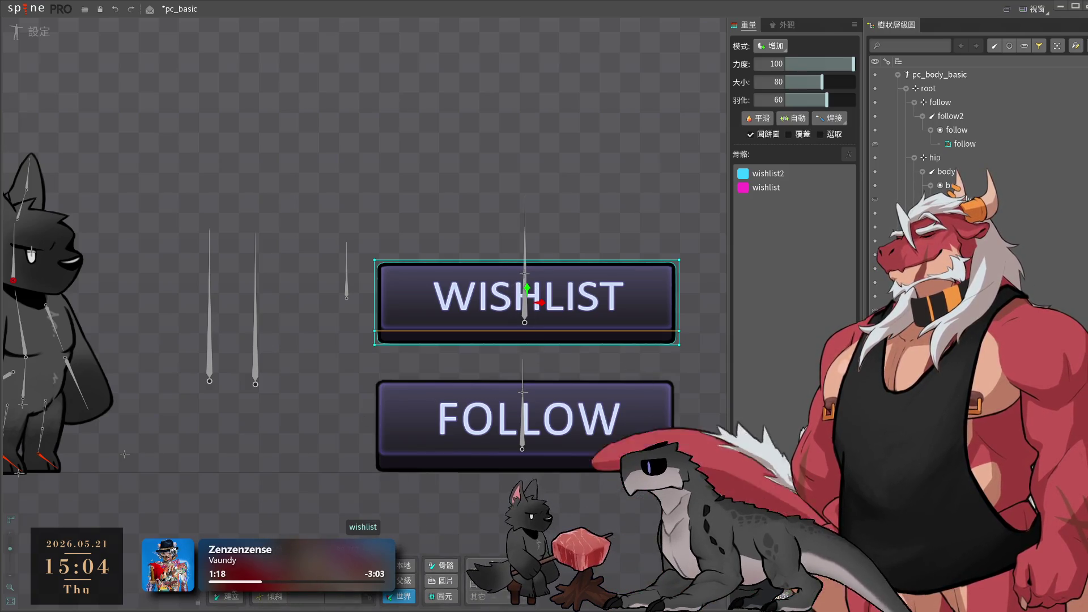
pyautogui.click(784, 186)
pyautogui.click(771, 46)
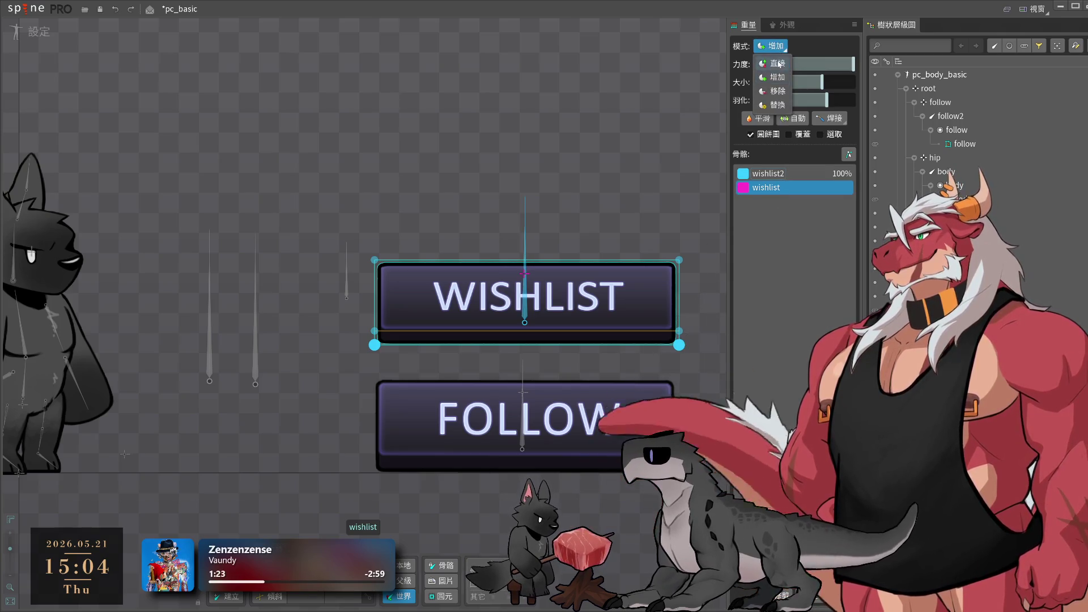
pyautogui.click(630, 188)
pyautogui.scroll(2, 586, 195)
pyautogui.scroll(1, 588, 195)
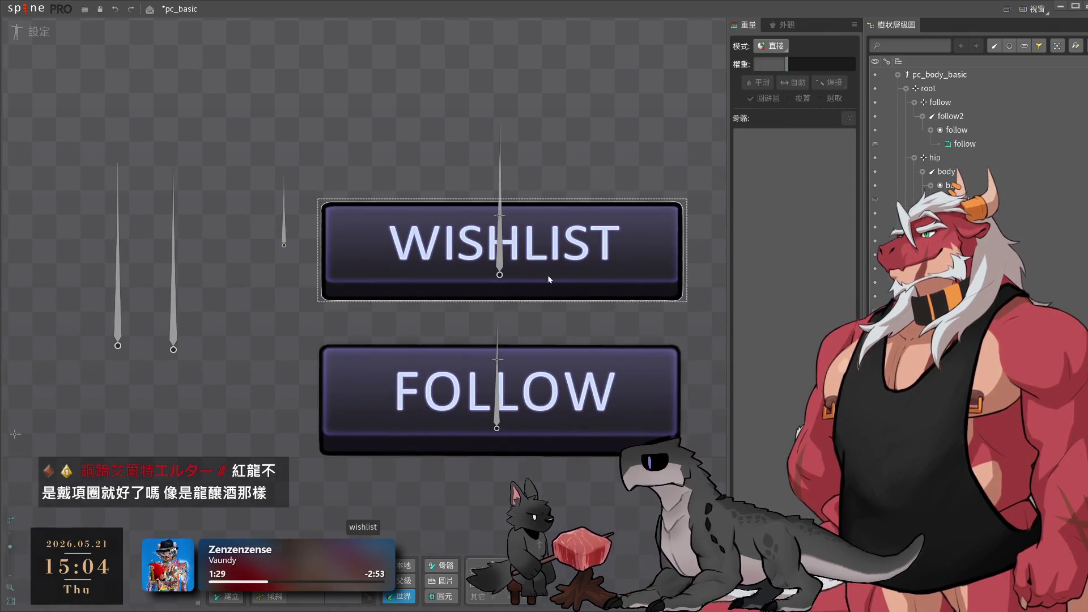
pyautogui.click(502, 257)
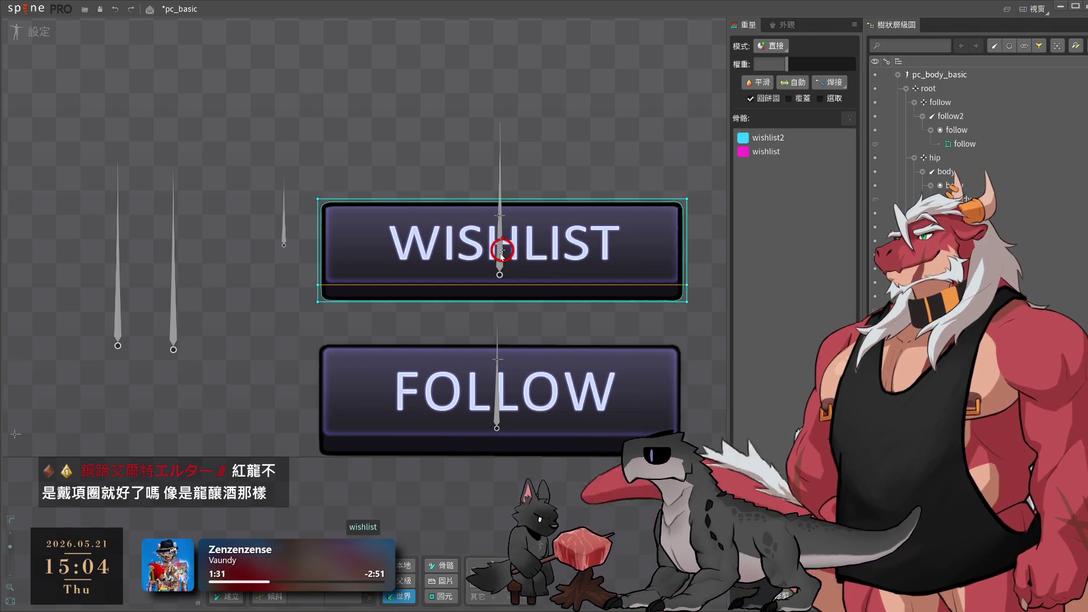
pyautogui.click(499, 260)
pyautogui.moveTo(500, 261)
pyautogui.mouseDown()
pyautogui.moveTo(502, 273)
pyautogui.moveTo(510, 249)
pyautogui.moveTo(508, 261)
pyautogui.mouseUp()
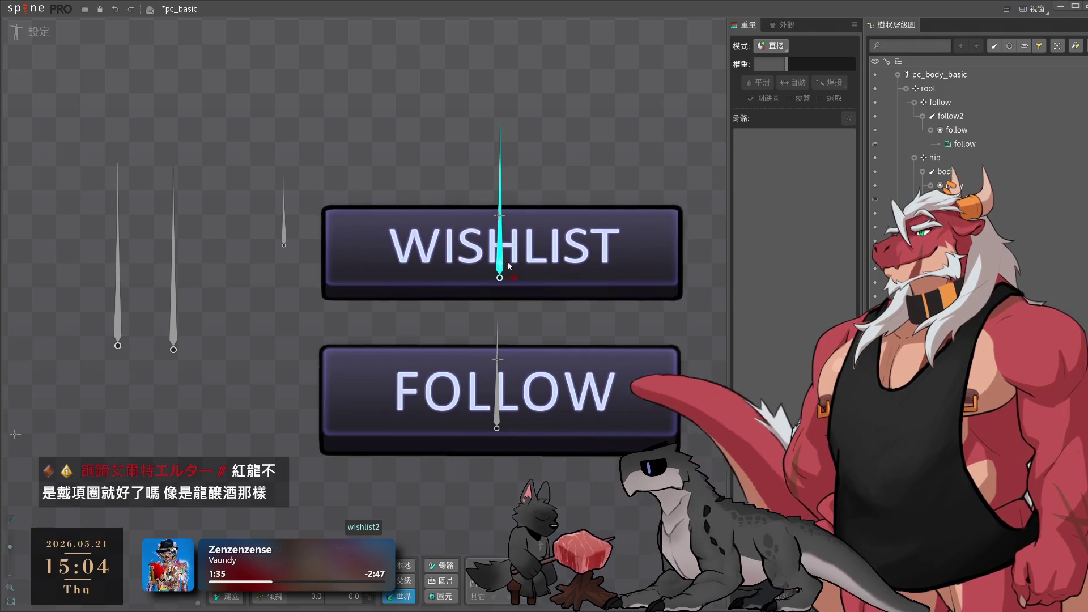
pyautogui.click(613, 230)
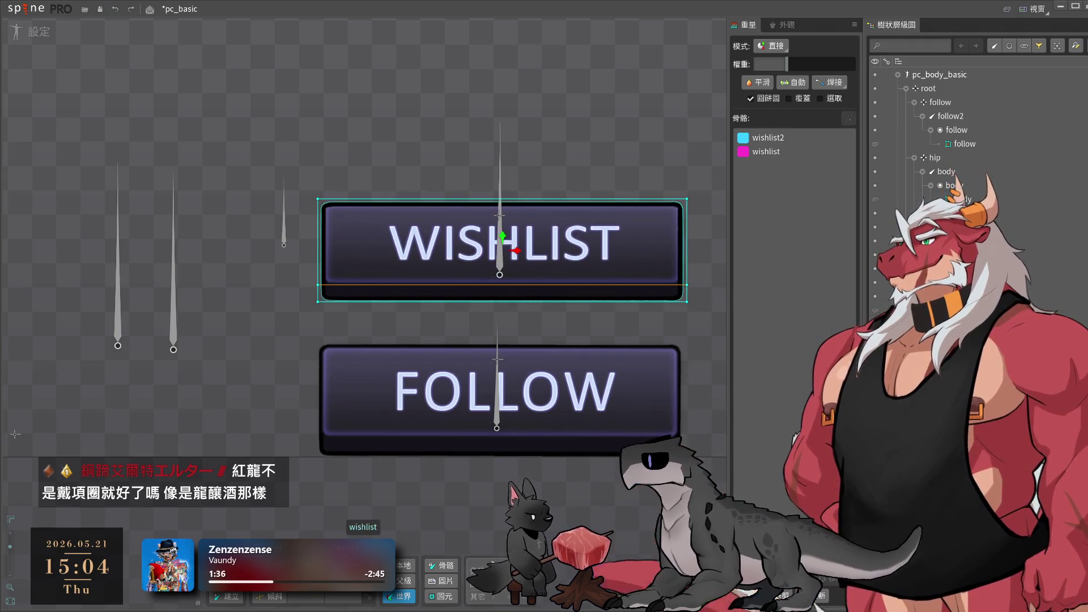
pyautogui.hotkey('ctrl', 'e')
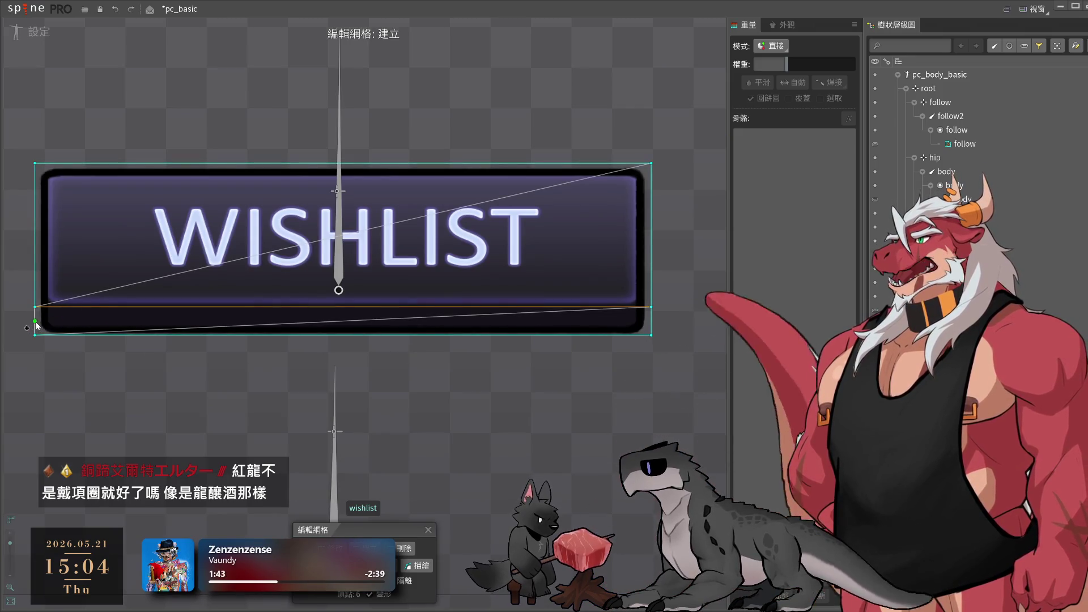
# - Add a horizontal edge near the WISHLIST mesh bottom with left and right vertices
pyautogui.scroll(3, 37, 328)
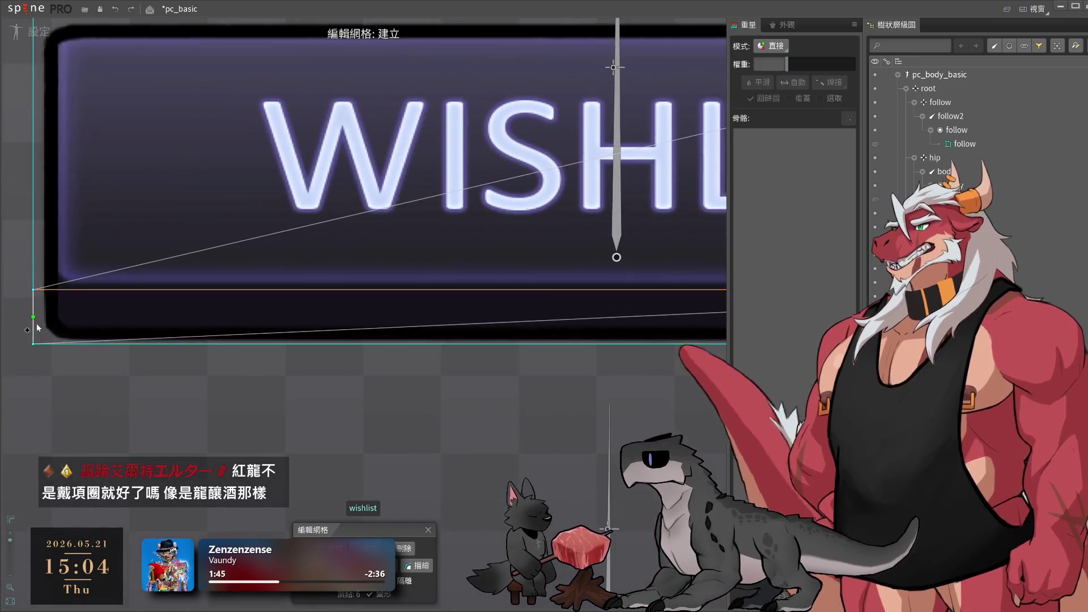
pyautogui.scroll(-3, 34, 329)
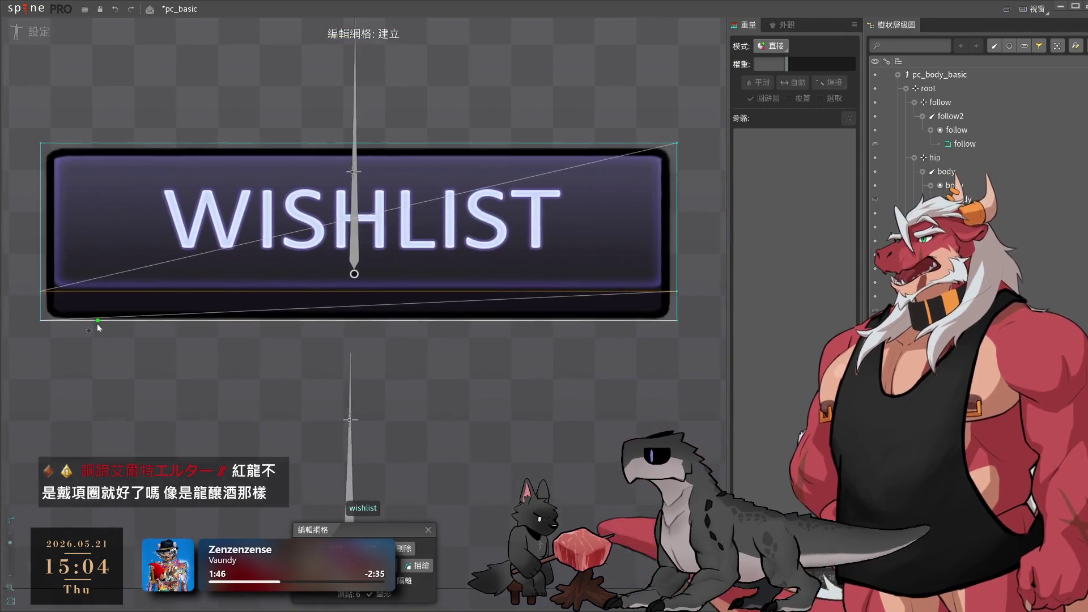
pyautogui.click(39, 306)
pyautogui.click(675, 306)
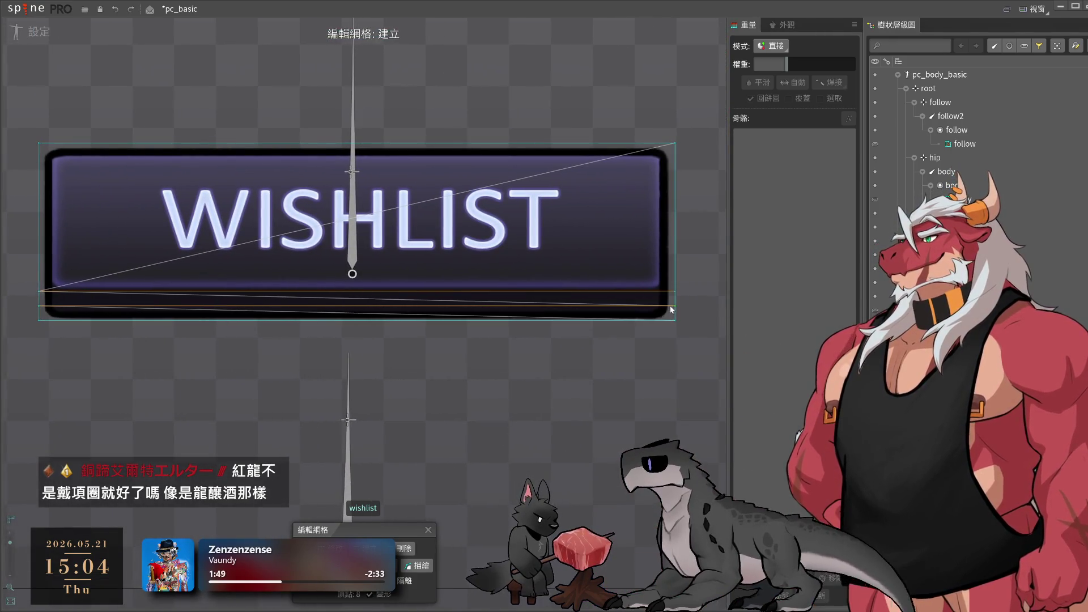
pyautogui.press('Escape')
pyautogui.click(612, 307)
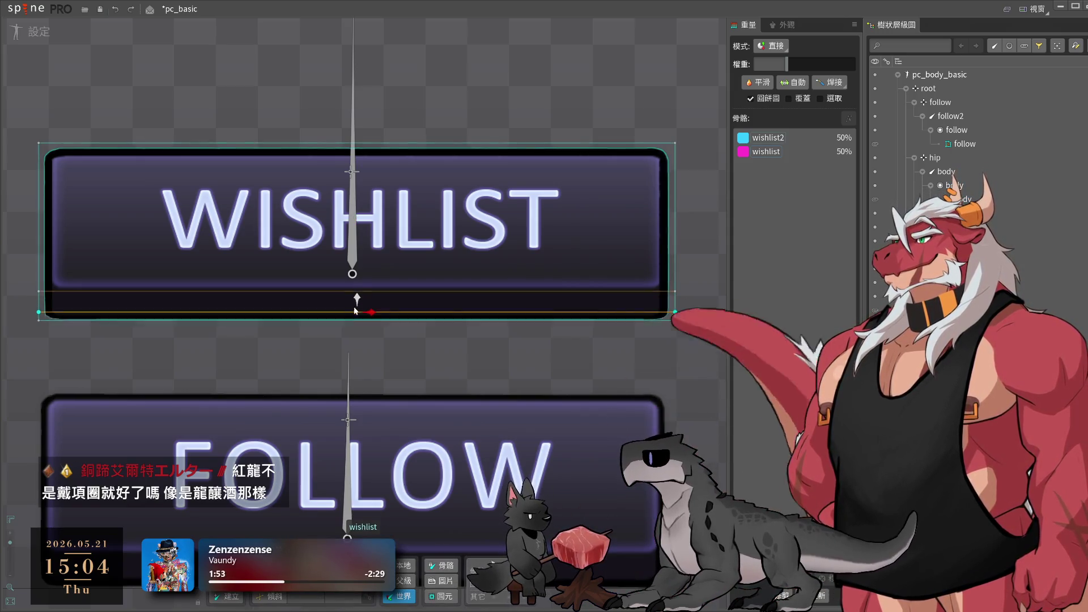
pyautogui.scroll(3, 359, 299)
# - Nudge the new bottom-edge vertices slightly down in Modify mode and exit mesh editing
pyautogui.click(896, 592)
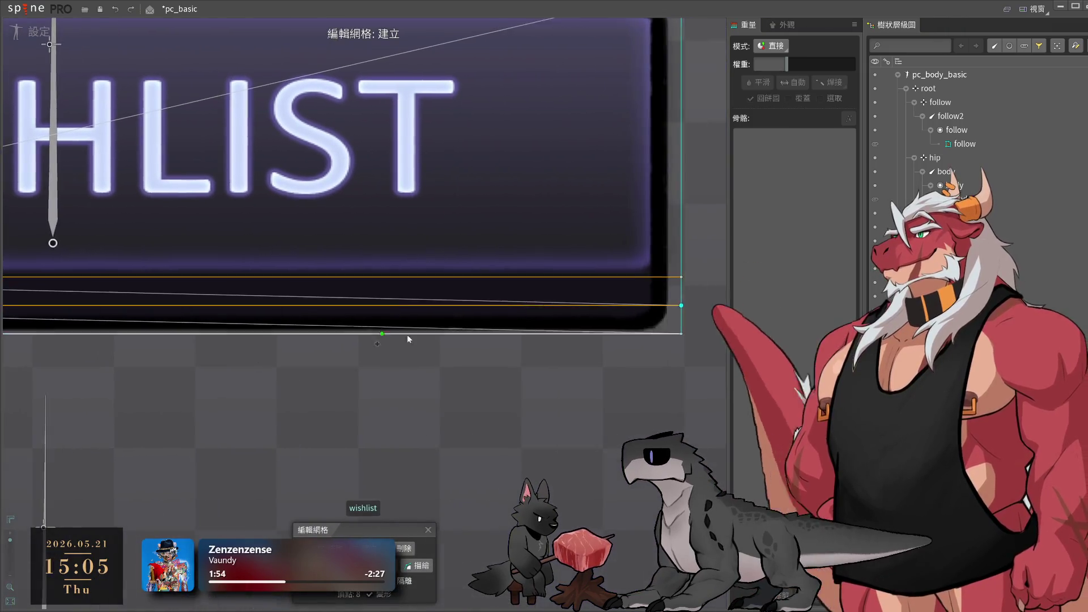
pyautogui.scroll(-5, 662, 311)
pyautogui.scroll(3, 314, 284)
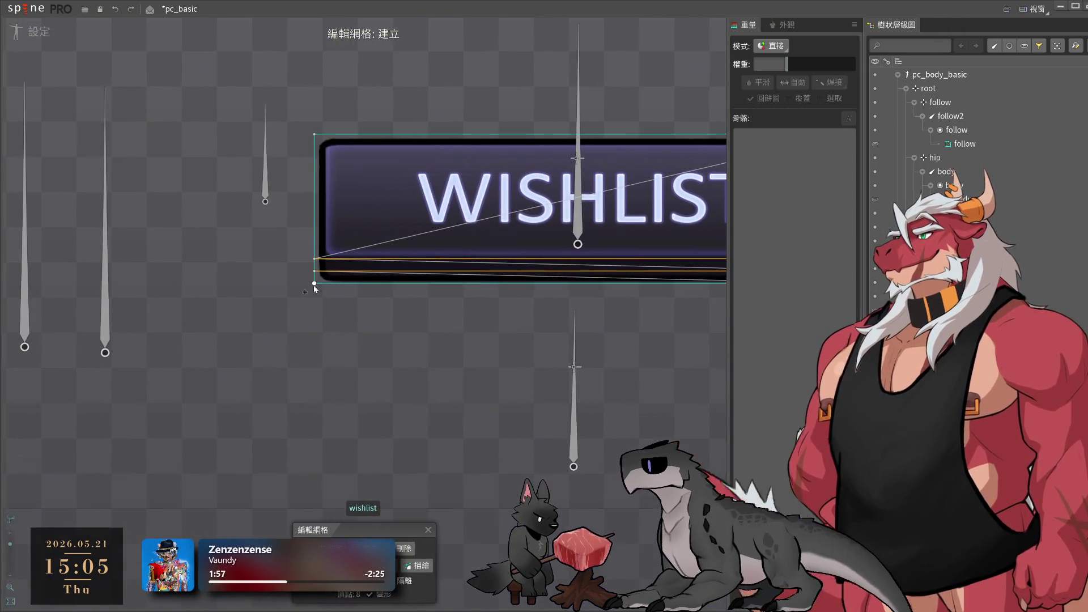
pyautogui.hscroll(3, 465, 307)
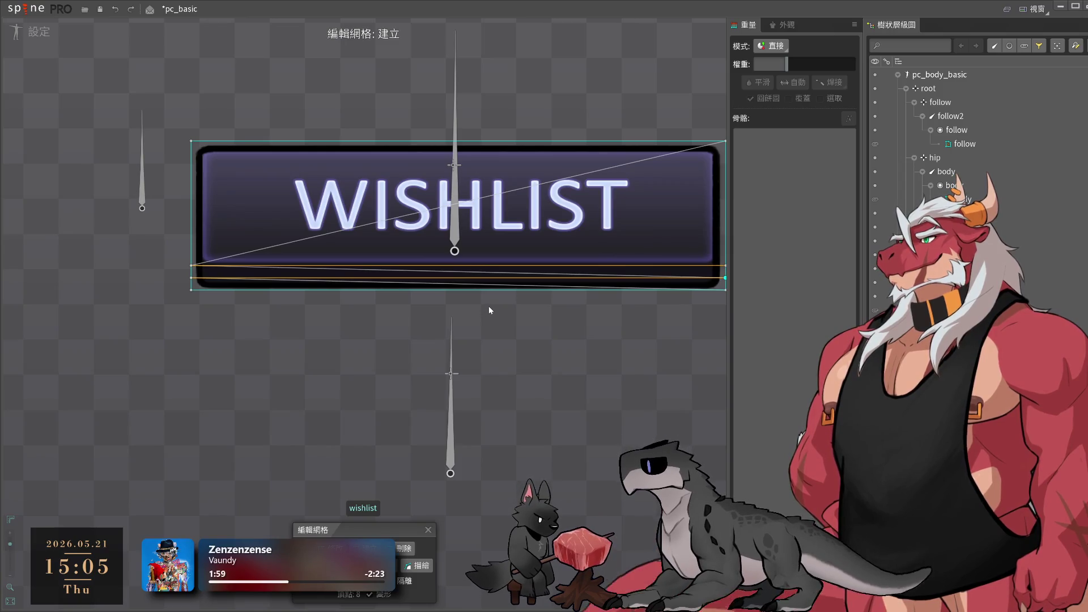
pyautogui.press('m')
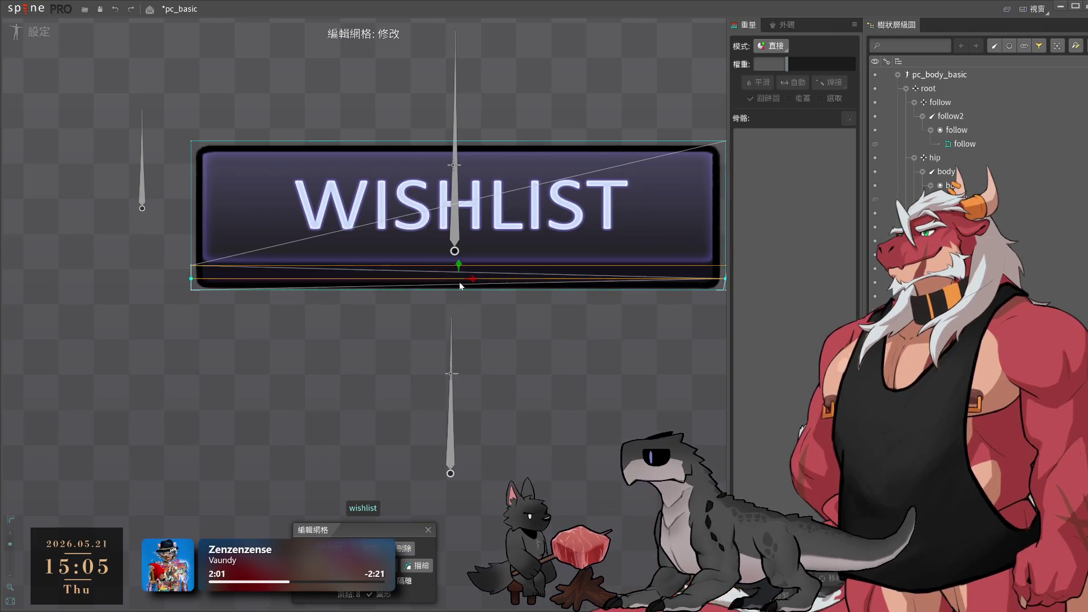
pyautogui.moveTo(460, 284); pyautogui.dragTo(460, 286)
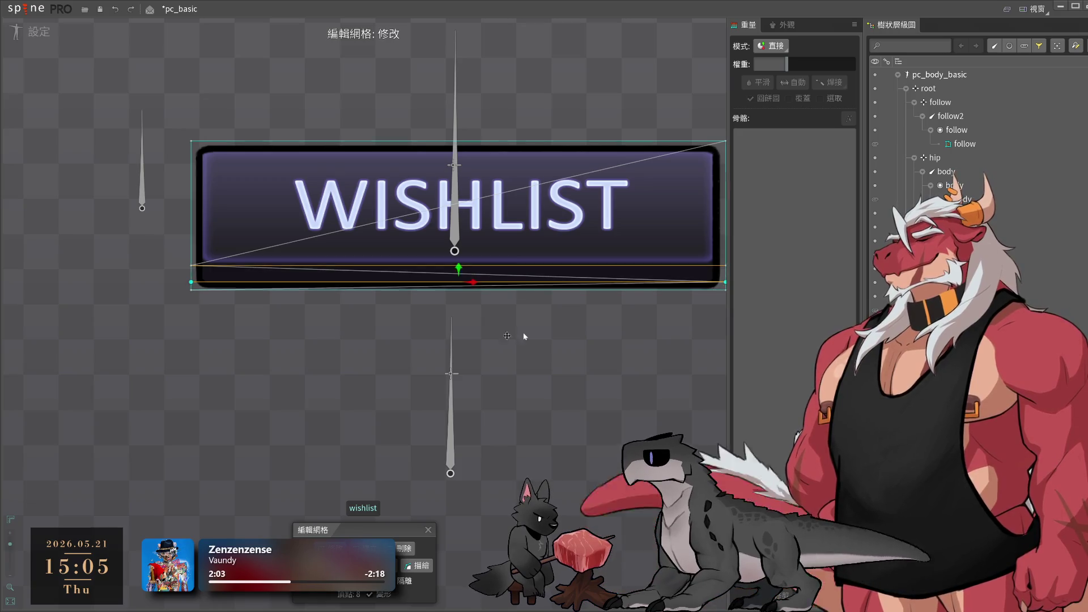
pyautogui.moveTo(612, 334); pyautogui.dragTo(505, 352)
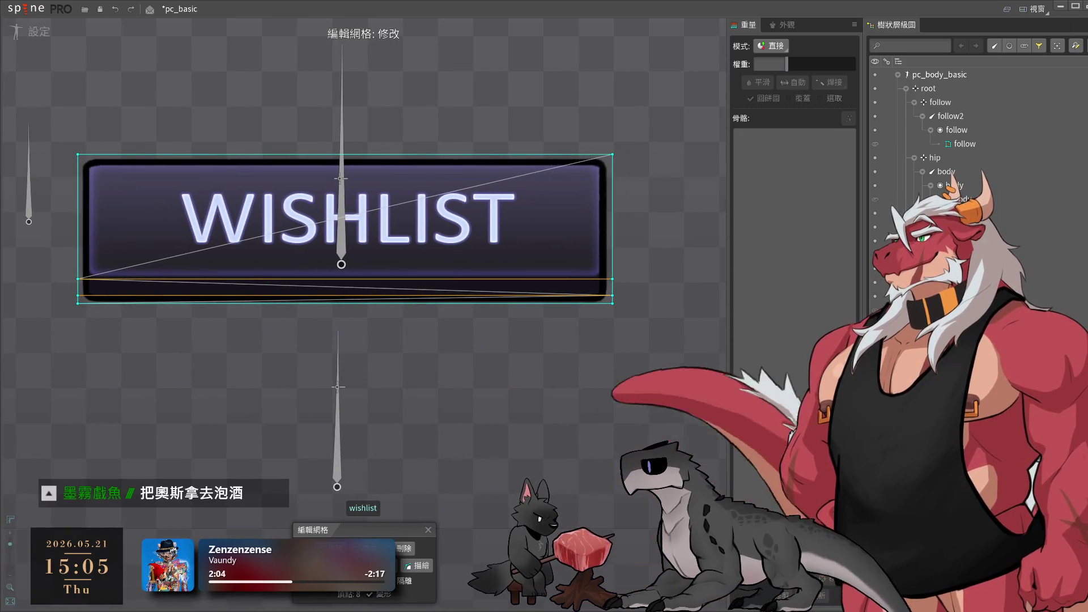
pyautogui.press('Escape')
pyautogui.scroll(-2, 518, 430)
pyautogui.click(491, 452)
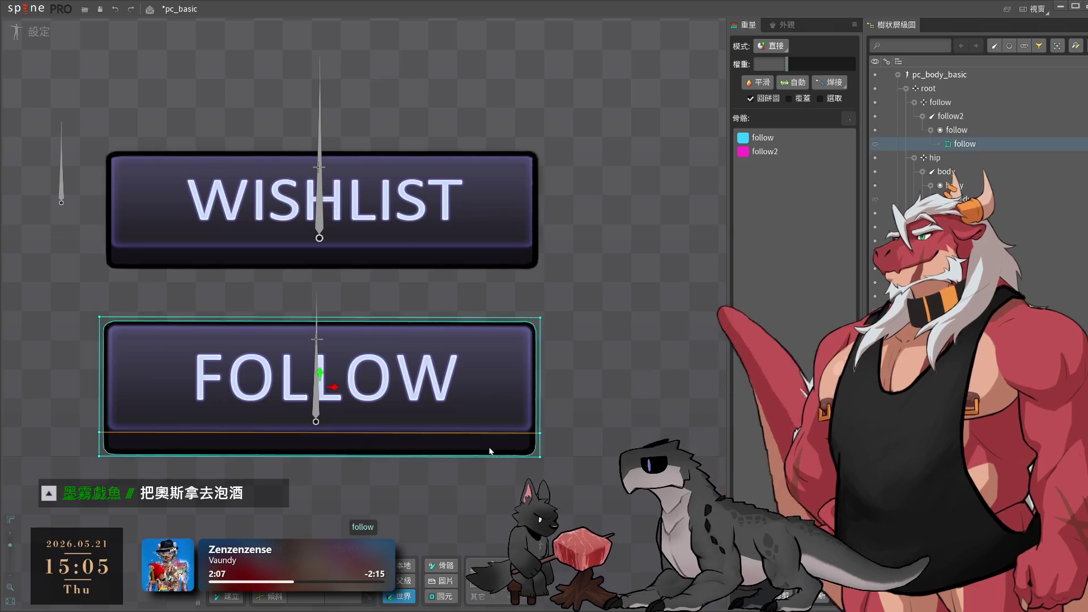
# - Add a horizontal edge near the FOLLOW mesh bottom and lower it about 10 px
pyautogui.scroll(2, 490, 451)
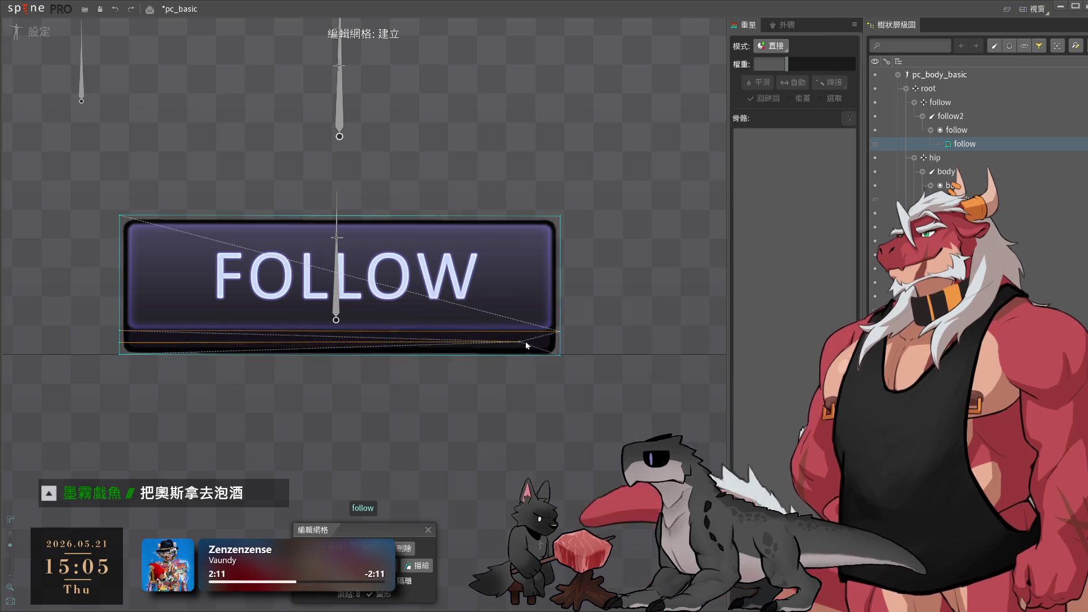
pyautogui.click(561, 342)
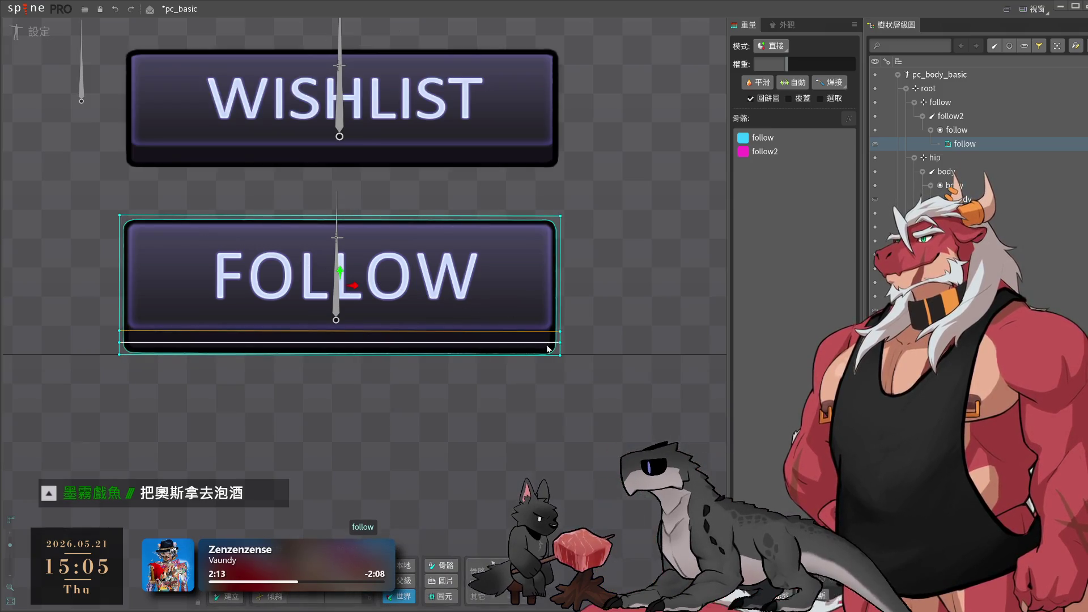
pyautogui.click(381, 549)
pyautogui.click(119, 343)
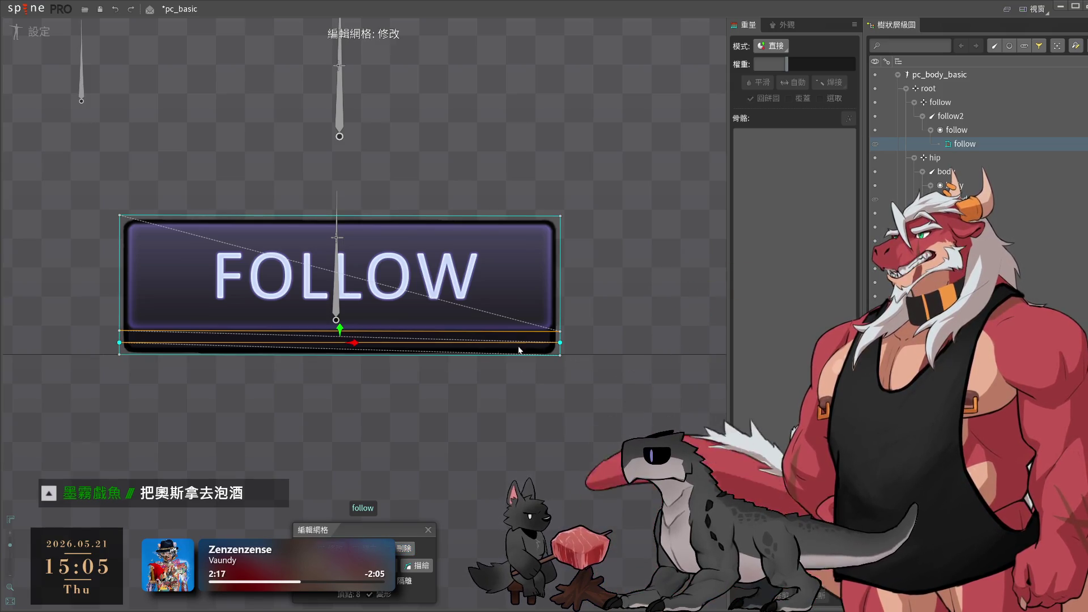
pyautogui.click(335, 342)
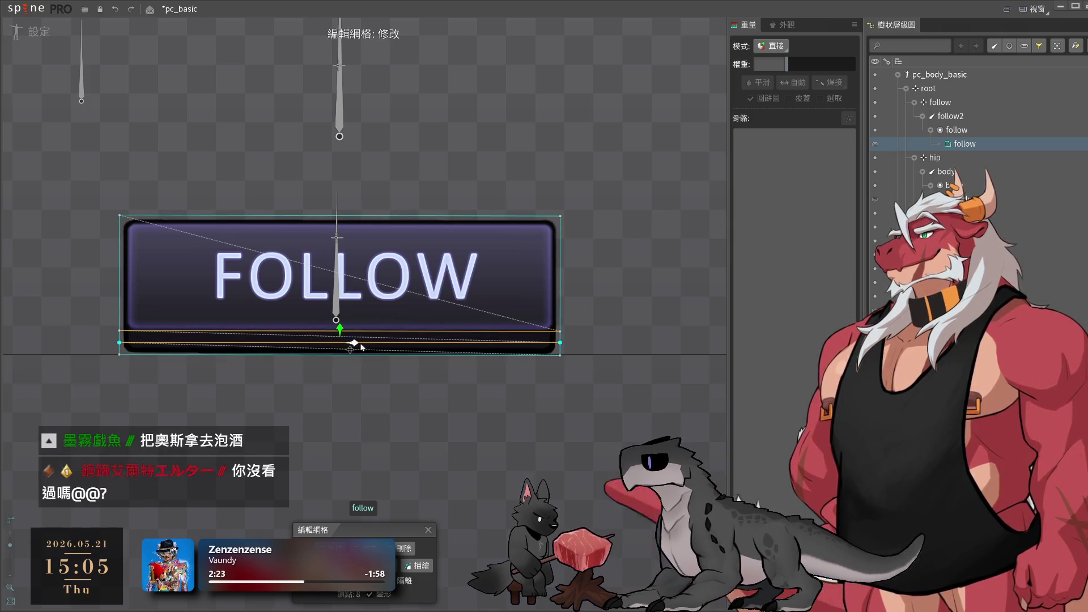
pyautogui.moveTo(572, 342); pyautogui.dragTo(574, 346)
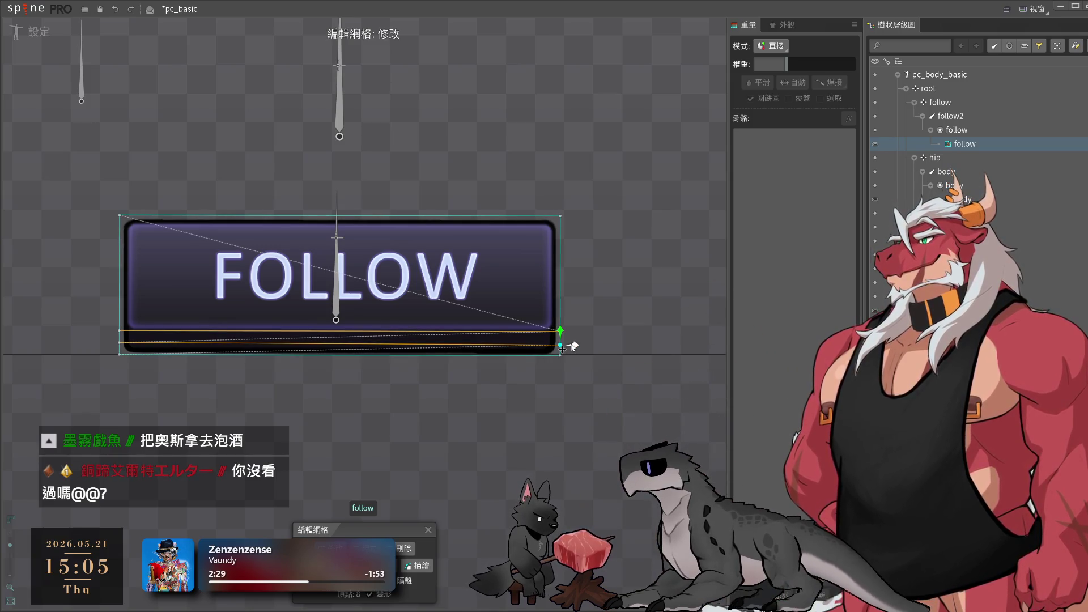
pyautogui.moveTo(119, 344); pyautogui.dragTo(108, 345)
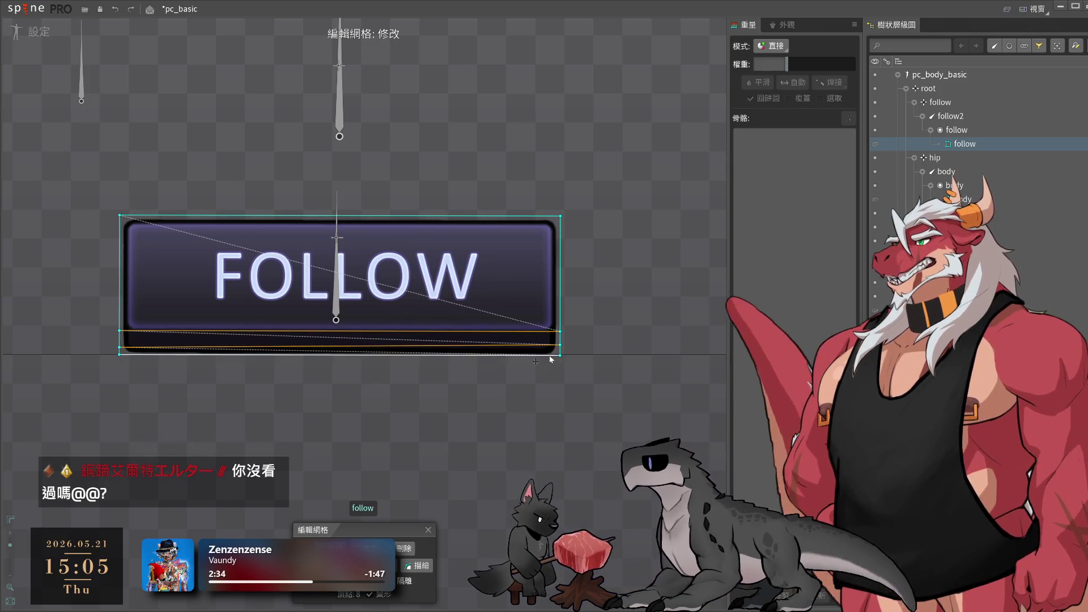
# - Exit FOLLOW mesh editing and centre both buttons in the viewport
pyautogui.scroll(2, 561, 341)
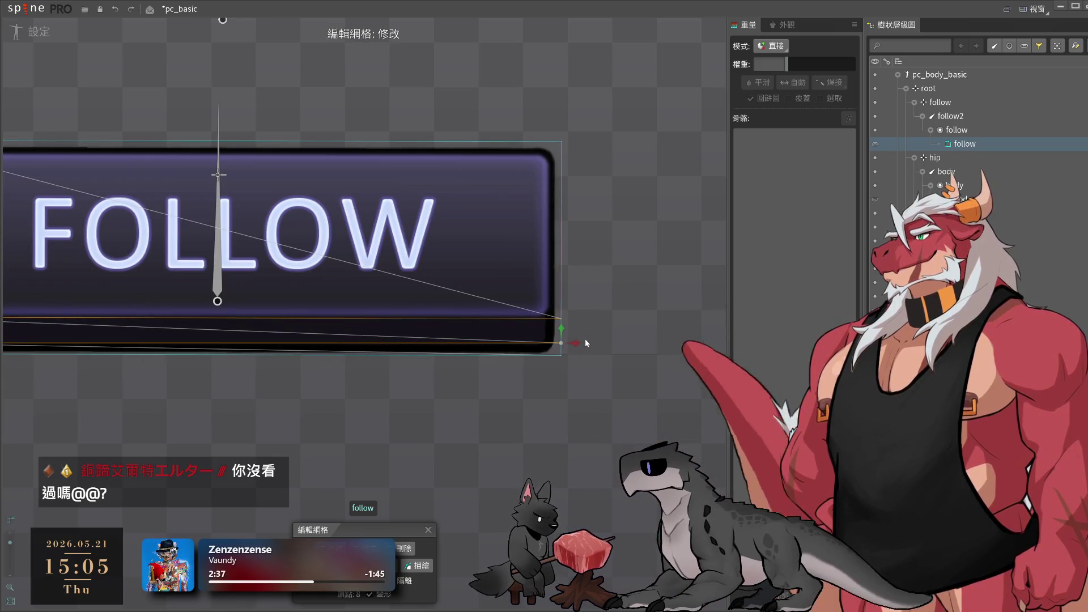
pyautogui.press('Escape')
pyautogui.scroll(-4, 552, 384)
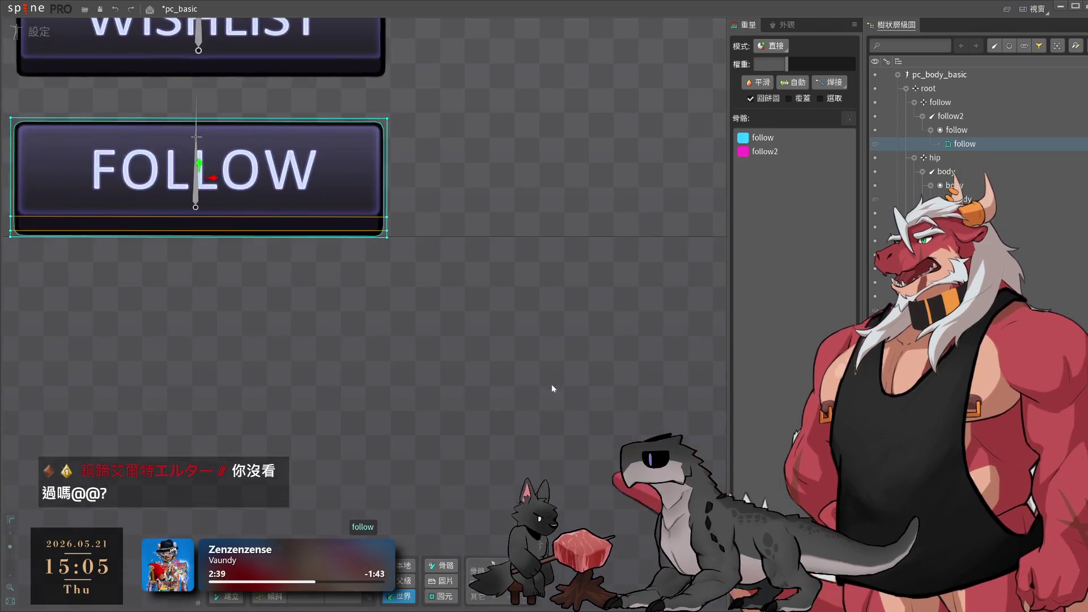
pyautogui.scroll(-1, 562, 472)
pyautogui.moveTo(540, 478); pyautogui.dragTo(452, 481)
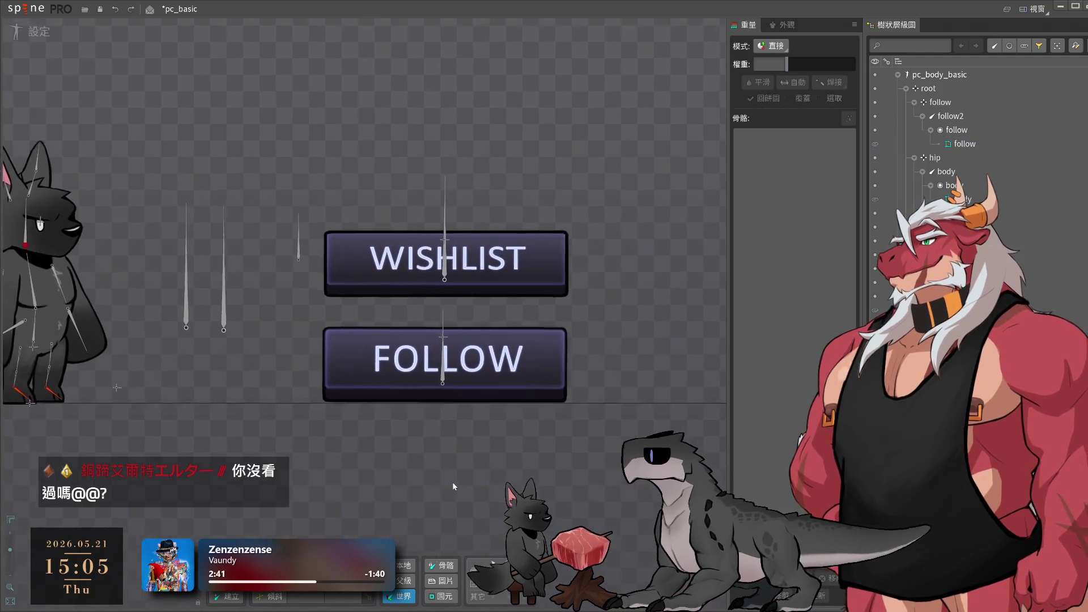
pyautogui.scroll(2, 513, 383)
pyautogui.click(447, 321)
pyautogui.moveTo(447, 321)
pyautogui.mouseDown()
pyautogui.moveTo(446, 376)
pyautogui.moveTo(445, 365)
pyautogui.mouseUp()
pyautogui.hotkey('ctrl', 'z')
pyautogui.click(443, 345)
pyautogui.click(537, 364)
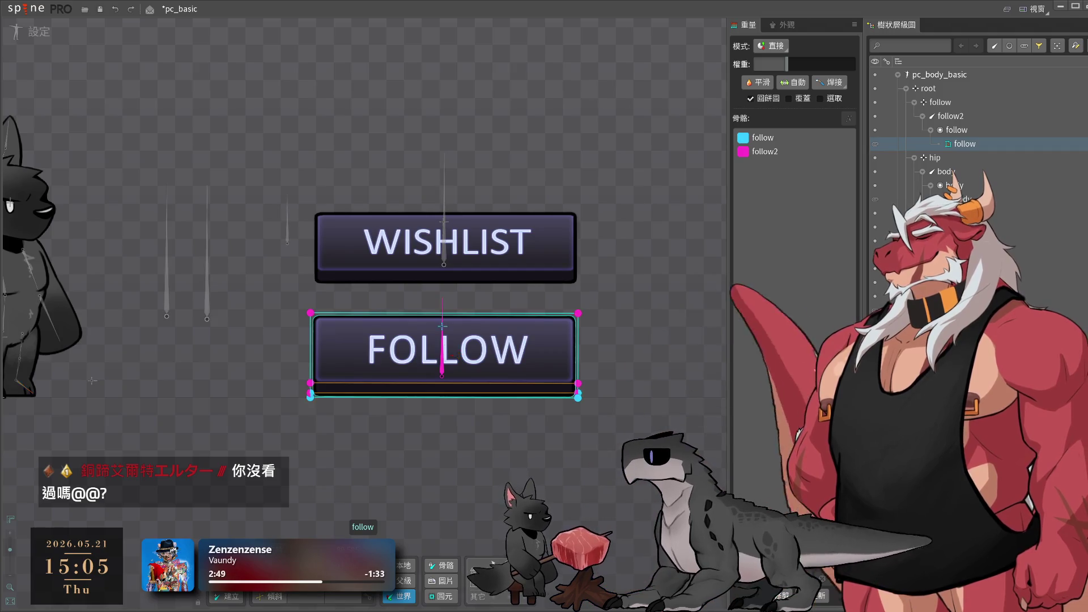
pyautogui.scroll(2, 371, 420)
pyautogui.scroll(1, 370, 421)
pyautogui.click(783, 137)
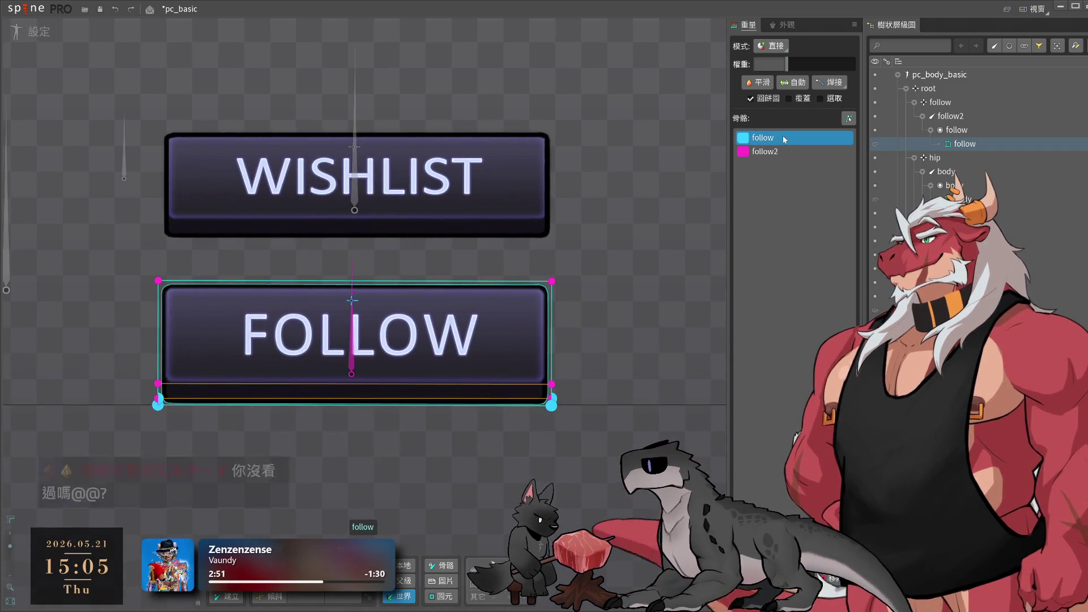
pyautogui.click(158, 398)
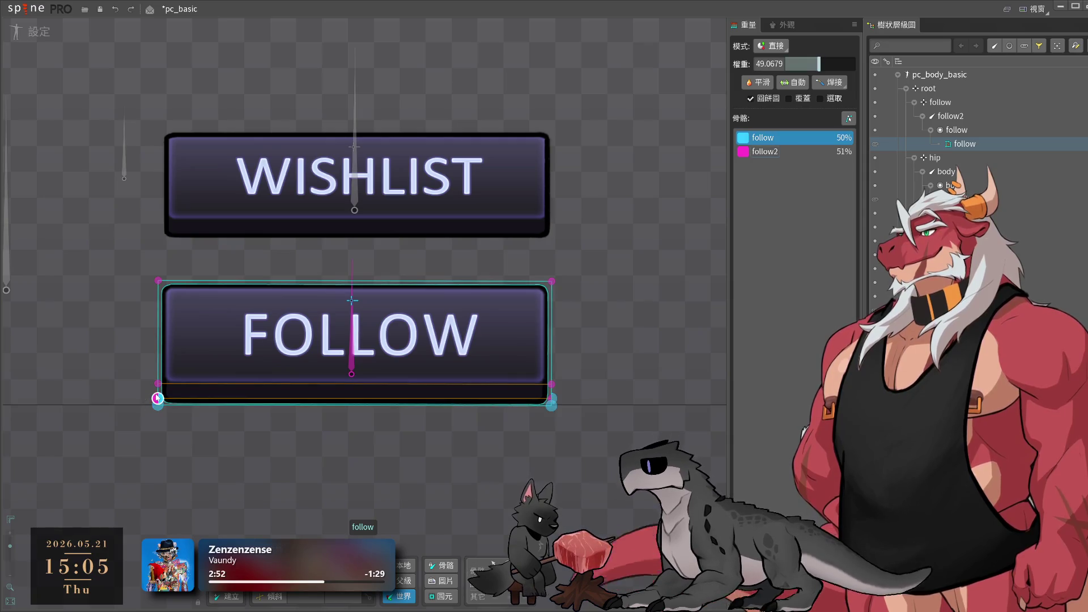
pyautogui.keyDown('ctrl'); pyautogui.click(552, 398); pyautogui.keyUp('ctrl')
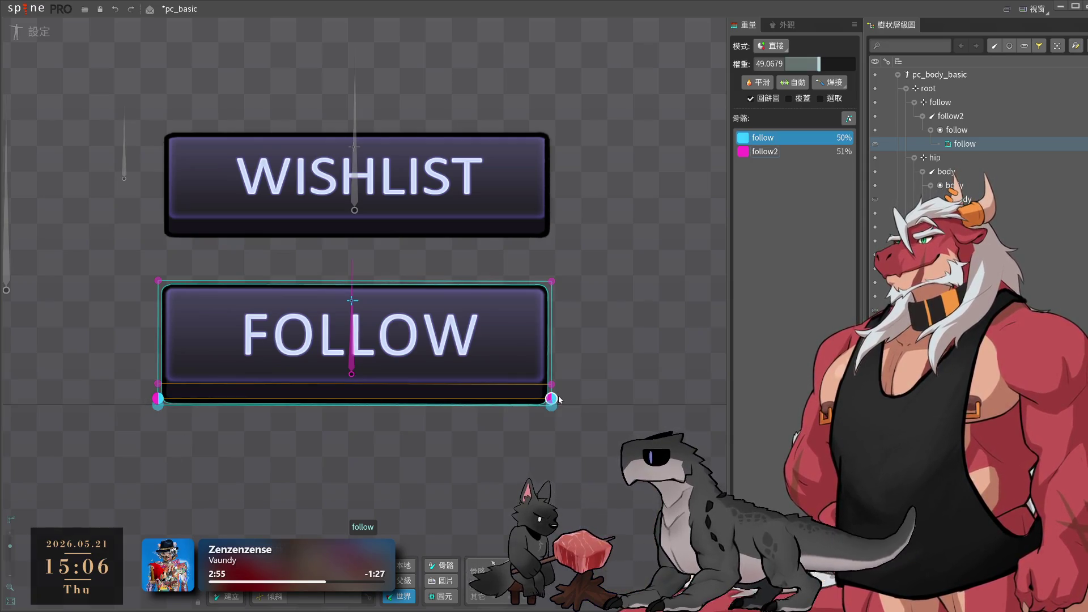
pyautogui.click(635, 233)
pyautogui.click(492, 193)
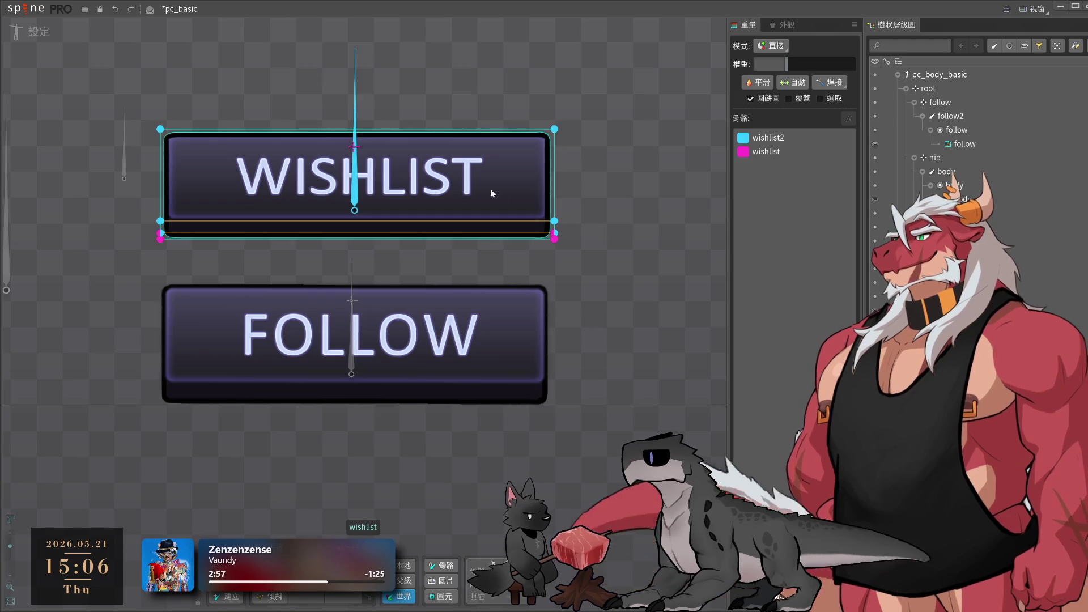
pyautogui.click(767, 152)
pyautogui.click(160, 233)
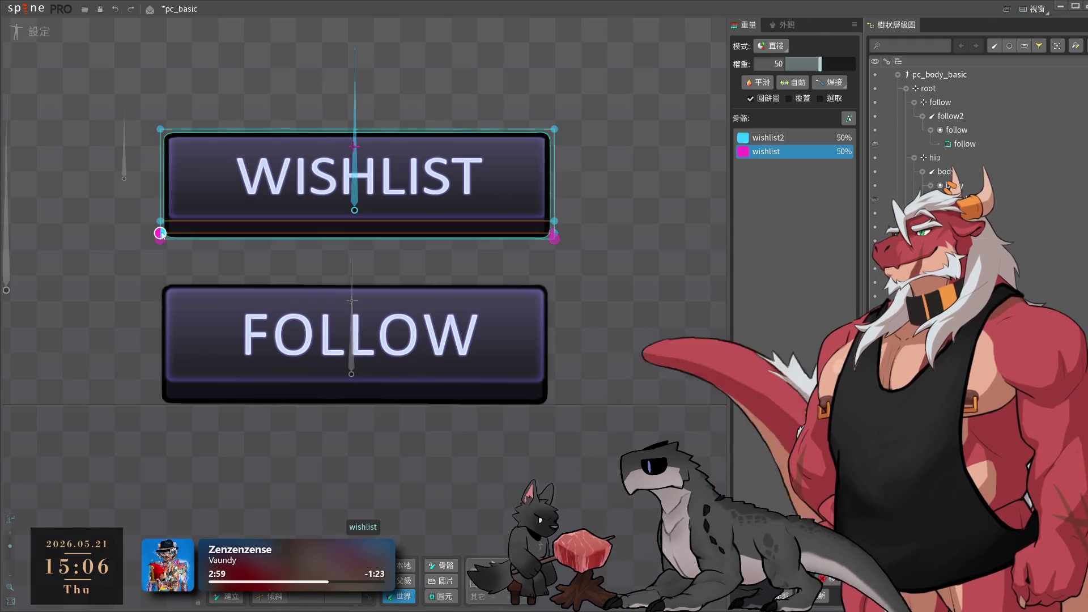
pyautogui.click(650, 237)
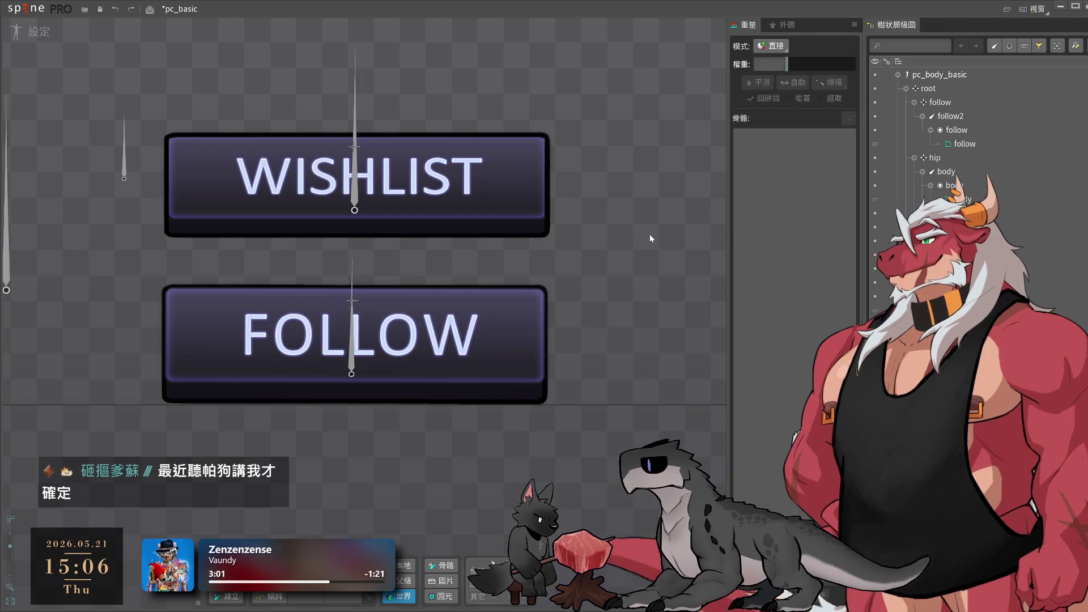
pyautogui.moveTo(602, 256); pyautogui.dragTo(643, 284)
pyautogui.click(567, 249)
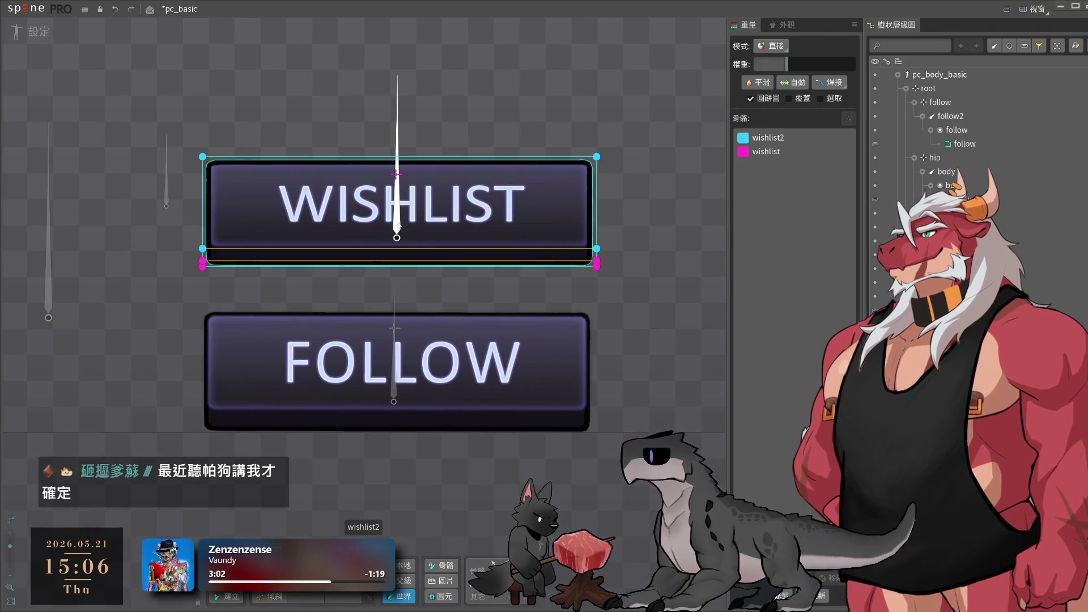
pyautogui.click(402, 225)
pyautogui.moveTo(399, 226)
pyautogui.mouseDown()
pyautogui.moveTo(400, 241)
pyautogui.moveTo(400, 227)
pyautogui.mouseUp()
pyautogui.click(643, 265)
pyautogui.scroll(-2, 447, 291)
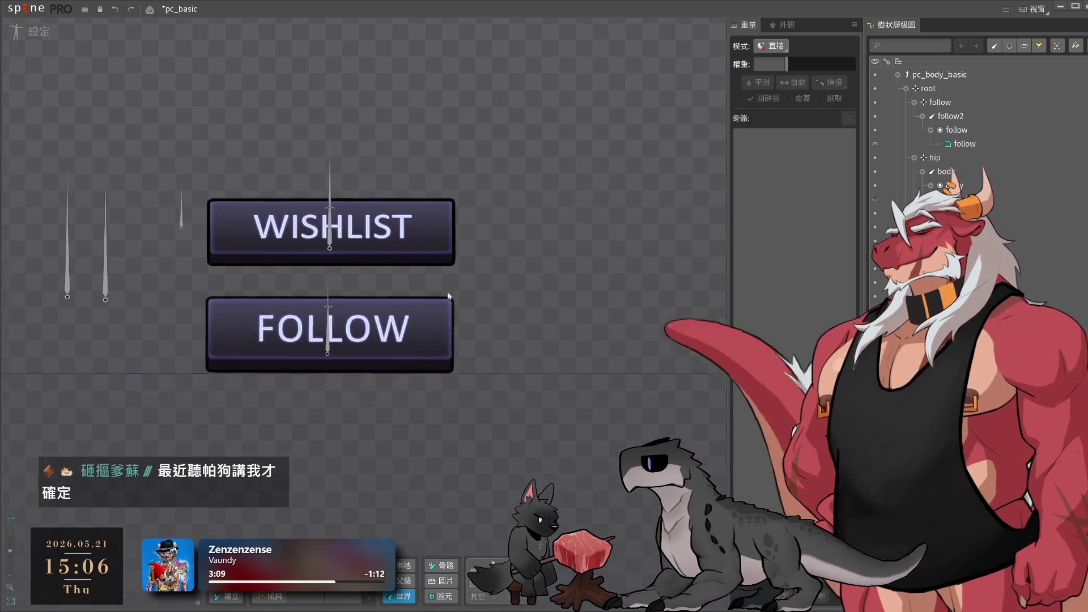
pyautogui.moveTo(447, 291); pyautogui.dragTo(605, 315)
pyautogui.moveTo(485, 366); pyautogui.dragTo(499, 344)
pyautogui.hotkey('ctrl', 'z')
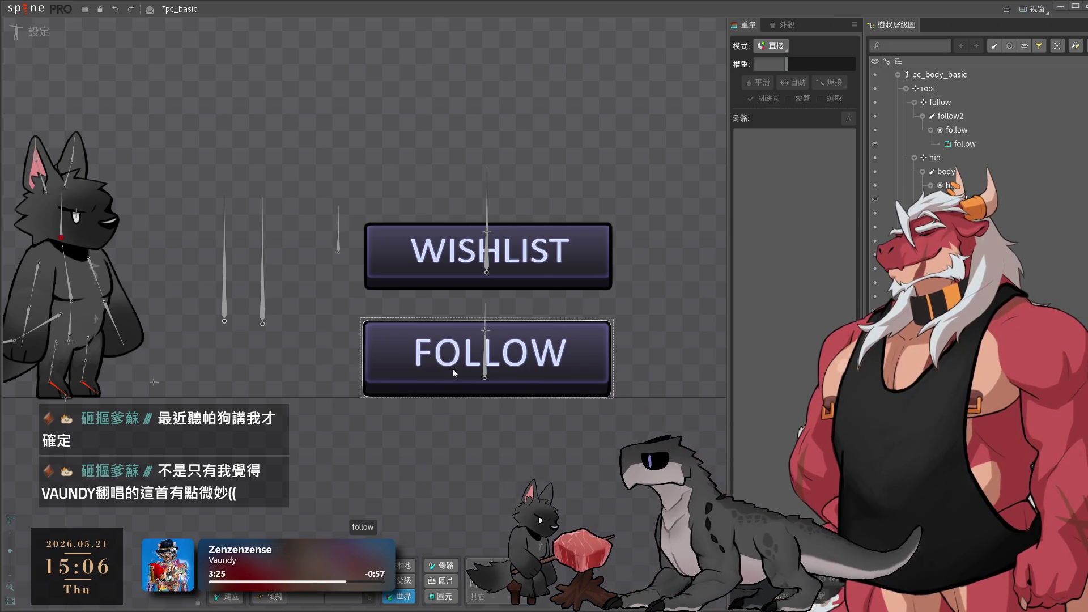
# - Select the WISHLIST bone and place the follow_pressed image over the FOLLOW button
pyautogui.scroll(3, 452, 369)
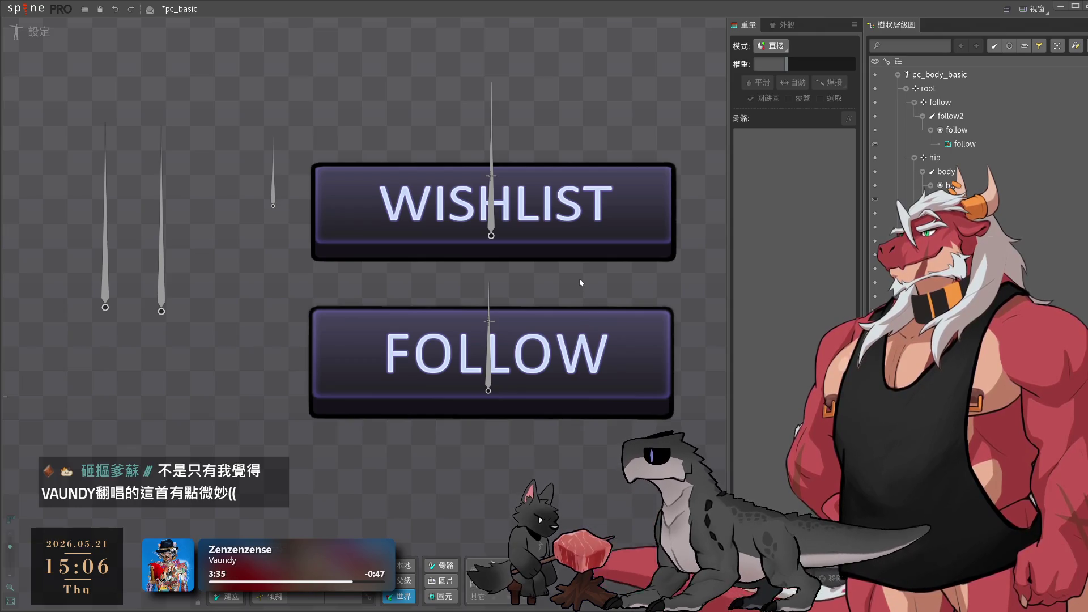
pyautogui.moveTo(579, 277); pyautogui.dragTo(543, 324)
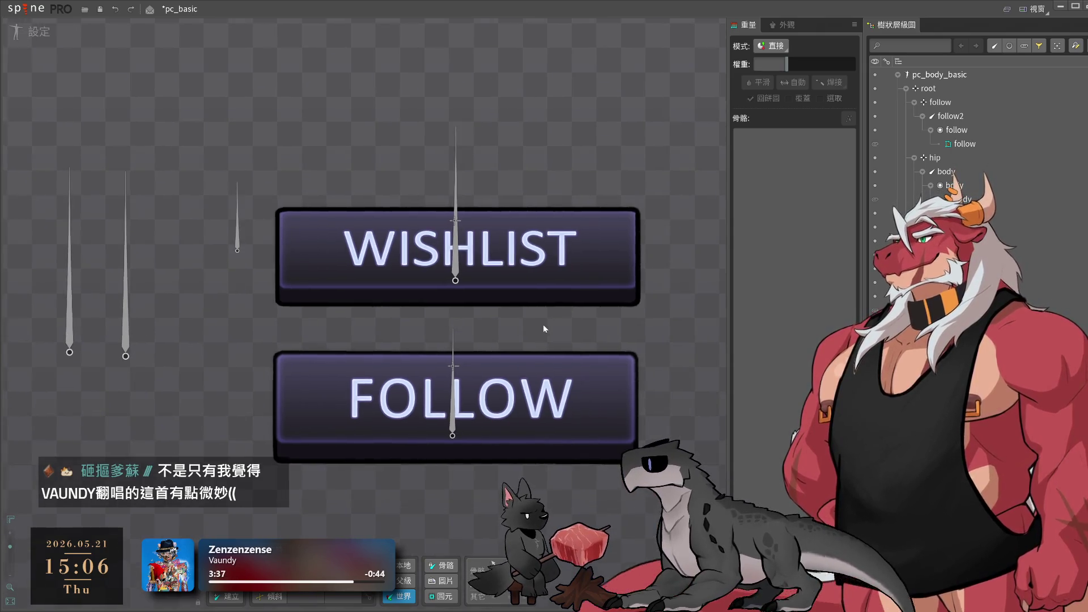
pyautogui.click(458, 268)
pyautogui.scroll(-3, 570, 269)
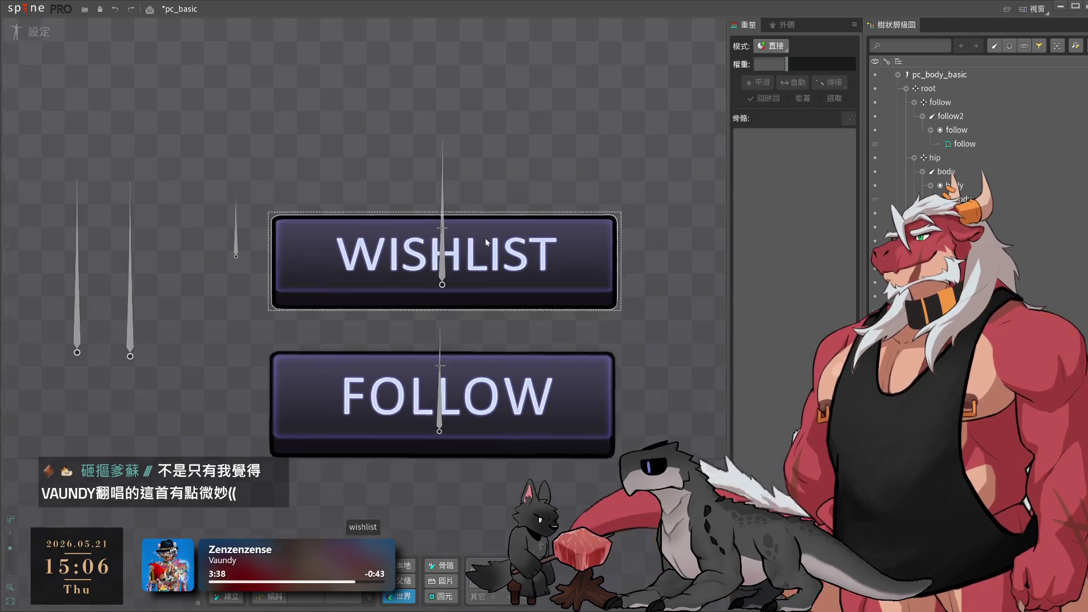
pyautogui.click(427, 283)
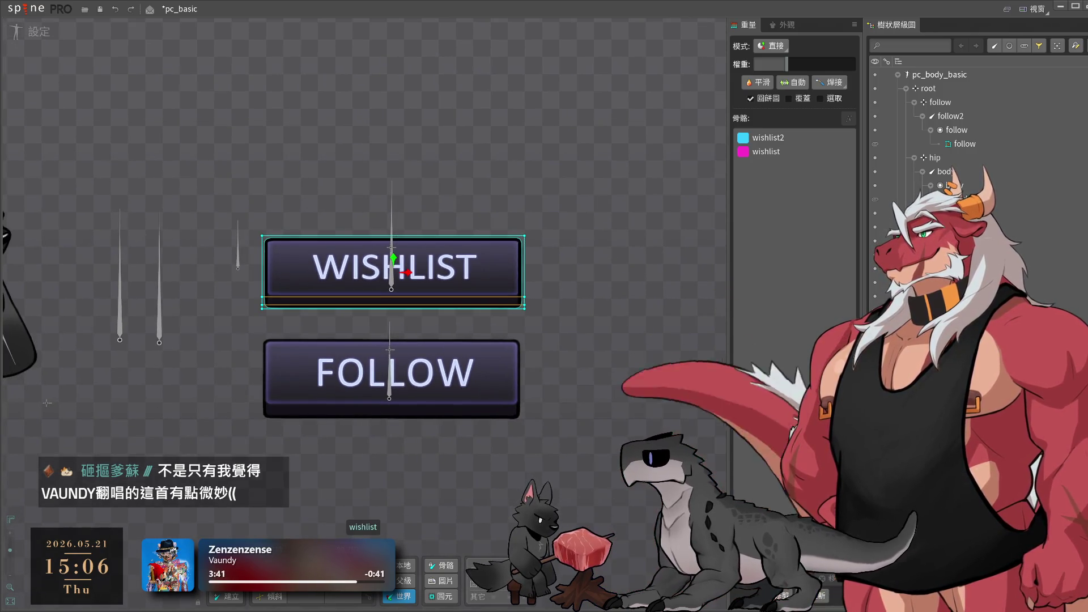
pyautogui.scroll(-5, 963, 141)
pyautogui.scroll(-5, 963, 142)
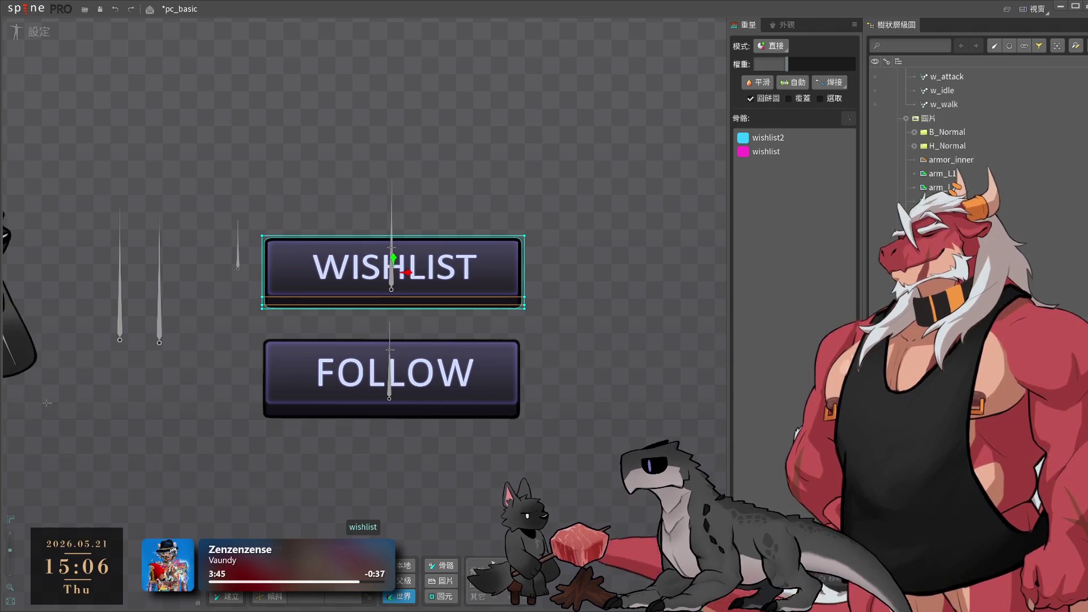
pyautogui.moveTo(956, 172)
pyautogui.mouseDown()
pyautogui.moveTo(851, 199)
pyautogui.moveTo(448, 253)
pyautogui.moveTo(393, 384)
pyautogui.mouseUp()
# - Nudge the orange follow_pressed image about 10 px lower over the FOLLOW button
pyautogui.scroll(3, 363, 436)
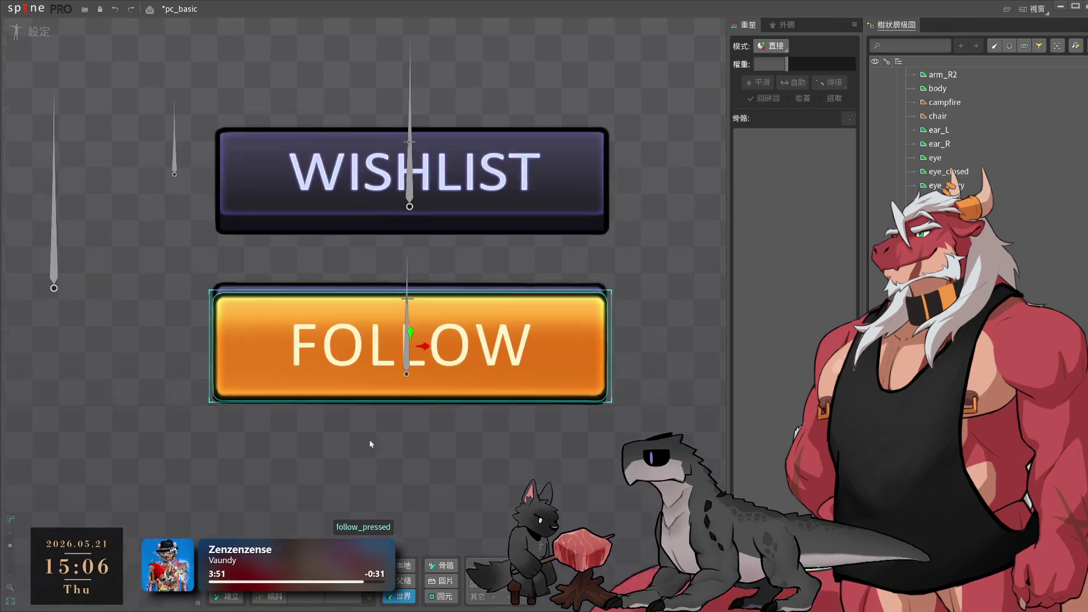
pyautogui.scroll(3, 393, 447)
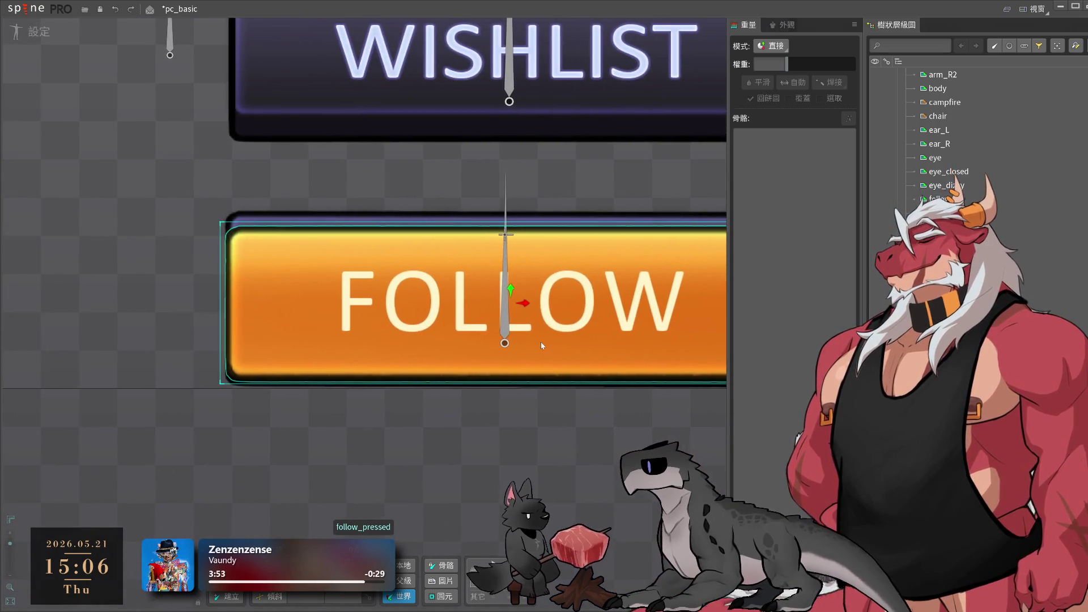
pyautogui.click(510, 290)
pyautogui.moveTo(510, 286); pyautogui.dragTo(521, 292)
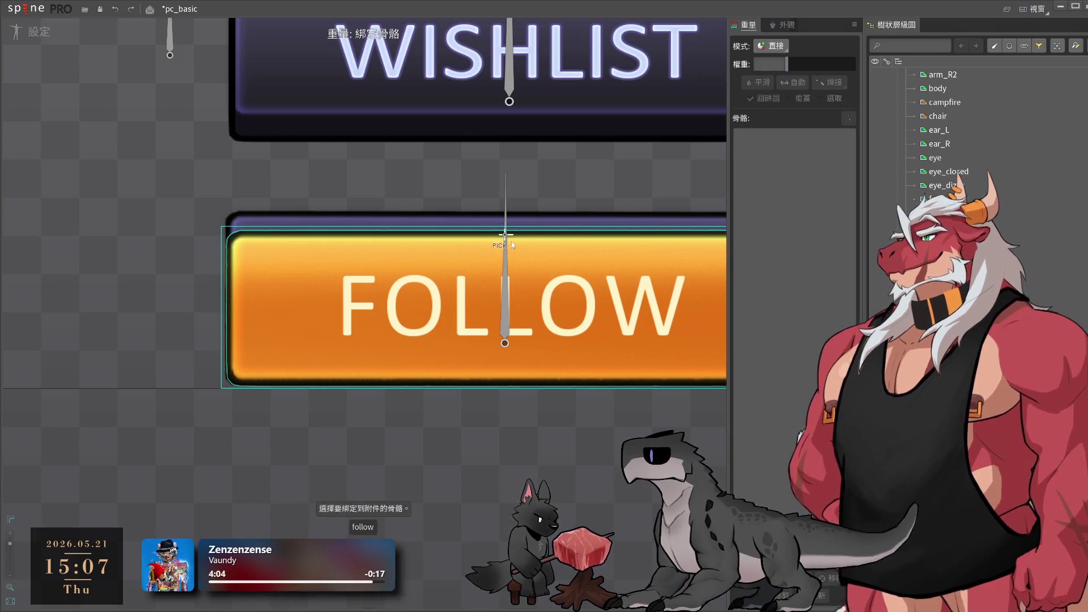
# - Bind follow_pressed to the follow bone, then place wishlist_pressed over the WISHLIST button
pyautogui.press('b')
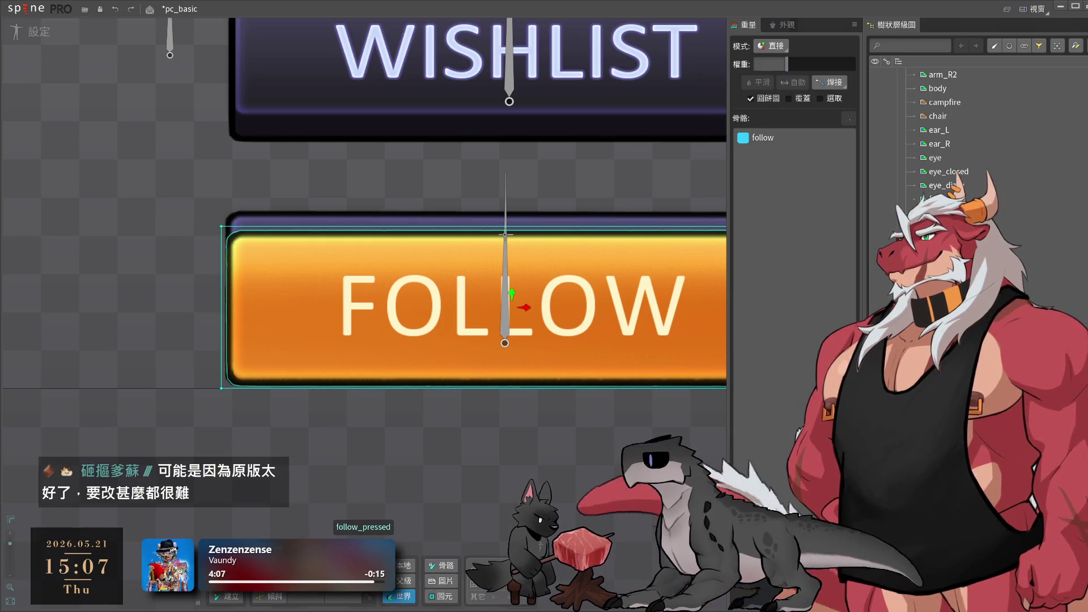
pyautogui.scroll(-5, 523, 264)
pyautogui.click(554, 310)
pyautogui.moveTo(556, 309); pyautogui.dragTo(542, 364)
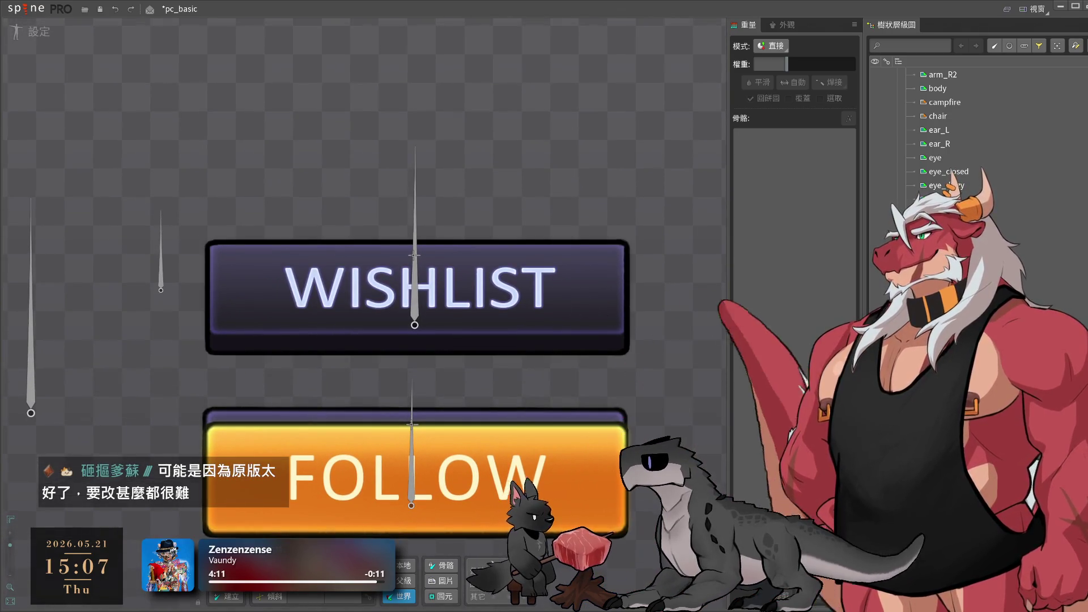
pyautogui.moveTo(947, 221)
pyautogui.mouseDown()
pyautogui.moveTo(559, 362)
pyautogui.moveTo(418, 300)
pyautogui.moveTo(556, 398)
pyautogui.moveTo(416, 297)
pyautogui.moveTo(270, 299)
pyautogui.moveTo(418, 289)
pyautogui.moveTo(526, 381)
pyautogui.moveTo(409, 352)
pyautogui.moveTo(430, 295)
pyautogui.moveTo(418, 300)
pyautogui.mouseUp()
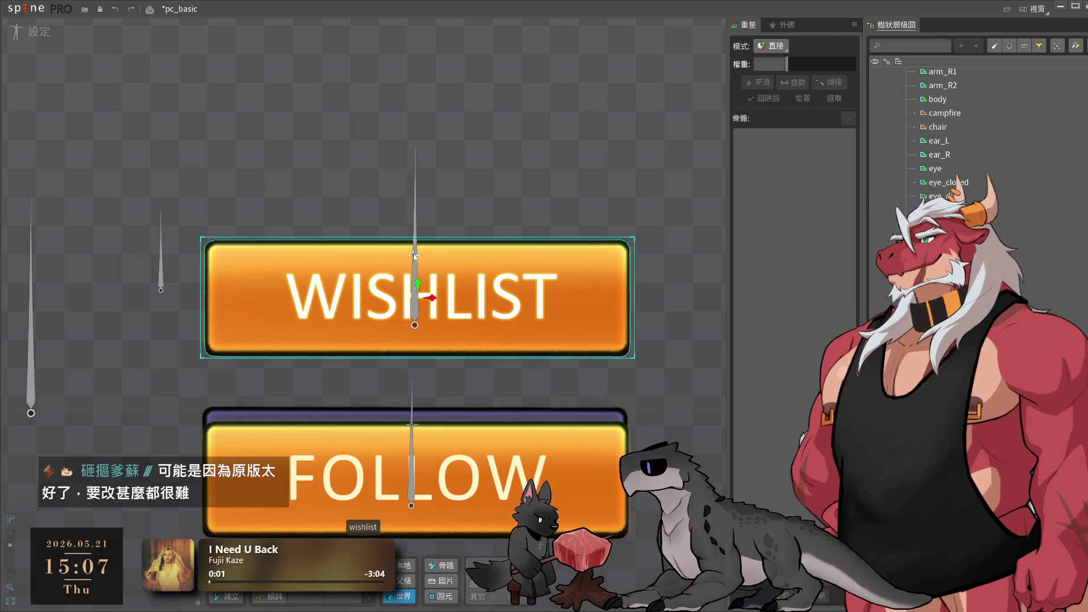
# - Delete the misplaced orange WISHLIST image and place wishlist_pressed onto WISHLIST again
pyautogui.press('z')
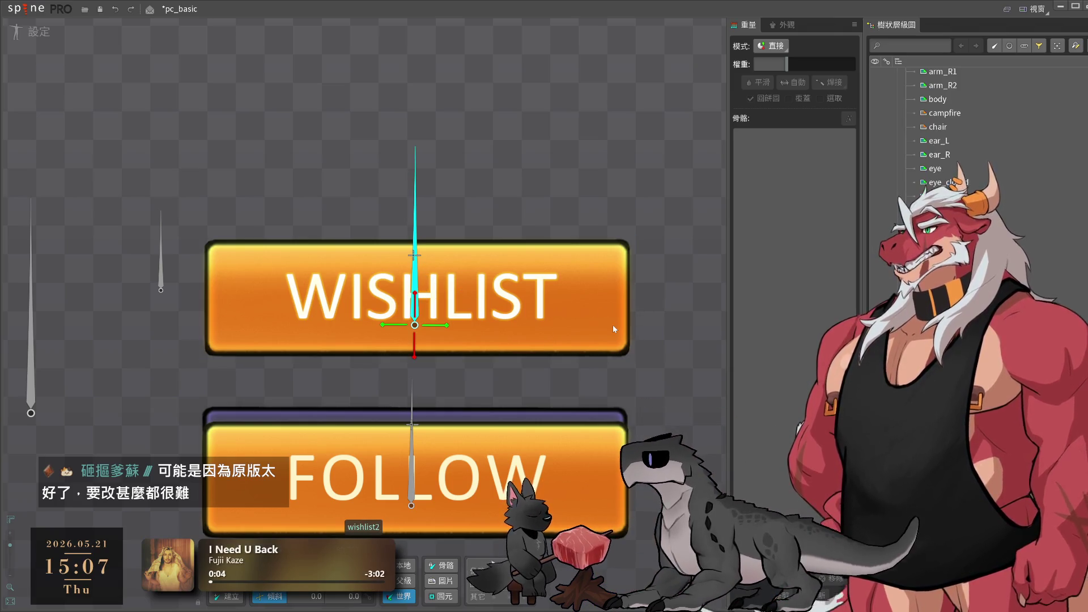
pyautogui.click(613, 328)
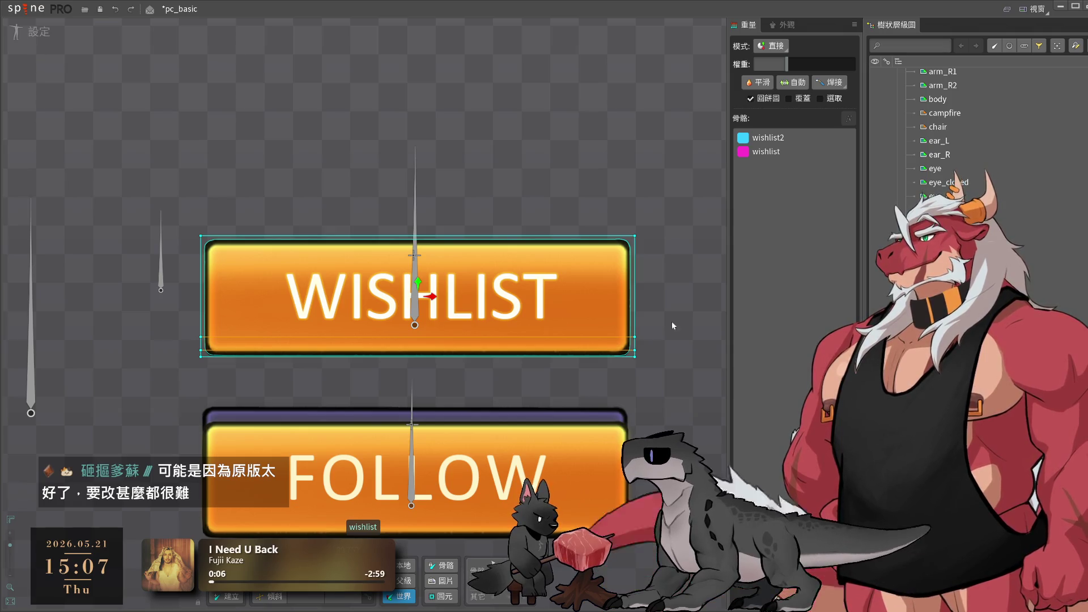
pyautogui.press('Delete')
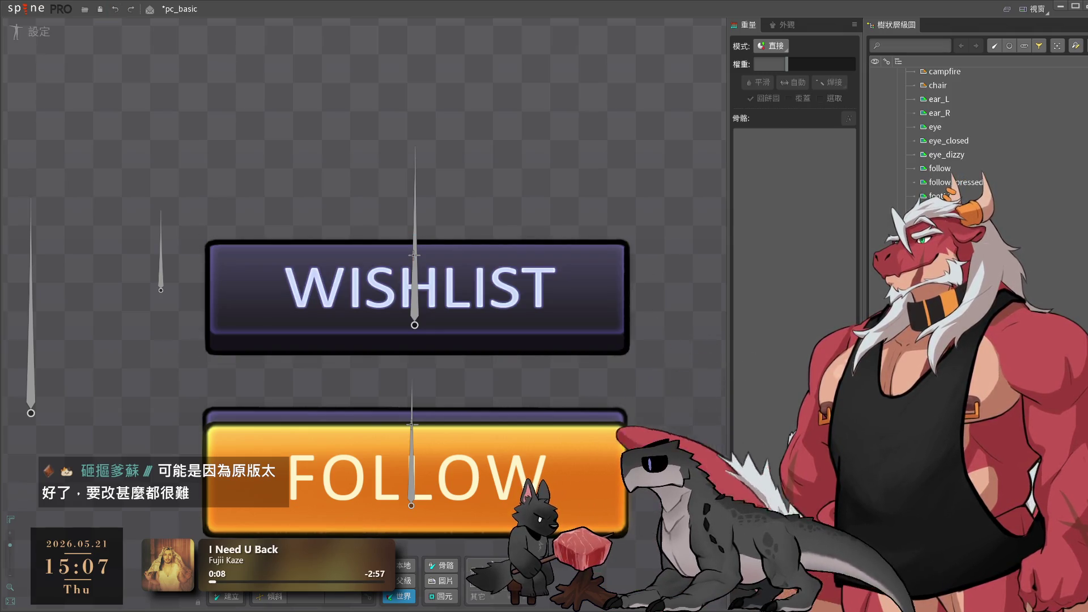
pyautogui.moveTo(947, 306)
pyautogui.mouseDown()
pyautogui.moveTo(417, 249)
pyautogui.moveTo(793, 255)
pyautogui.moveTo(595, 264)
pyautogui.moveTo(601, 294)
pyautogui.moveTo(418, 279)
pyautogui.mouseUp()
pyautogui.click(442, 291)
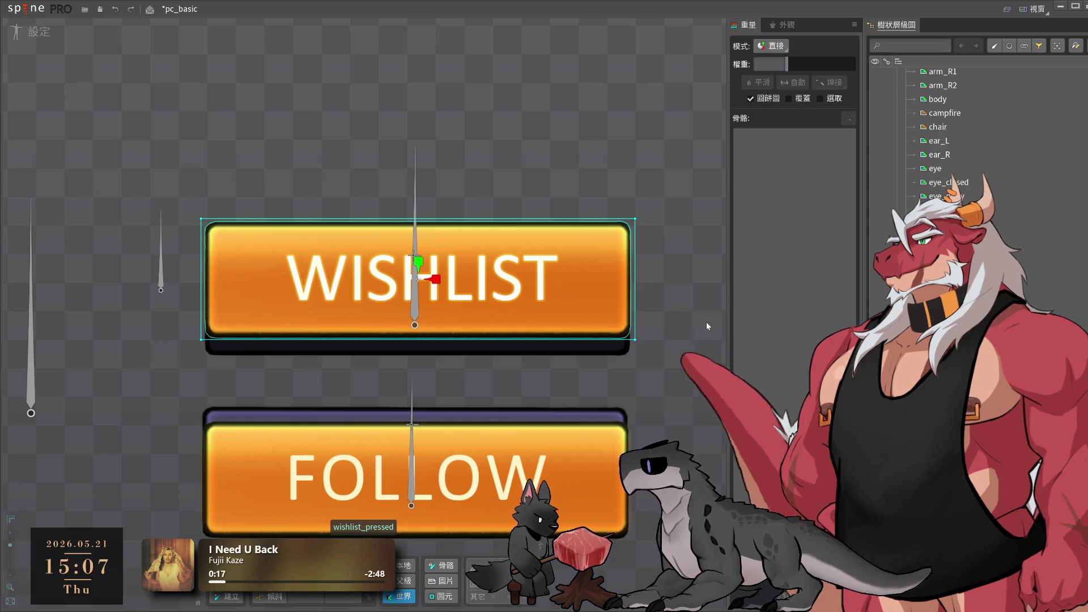
# - Move the orange WISHLIST image about 25 px lower to align it with its button
pyautogui.click(420, 263)
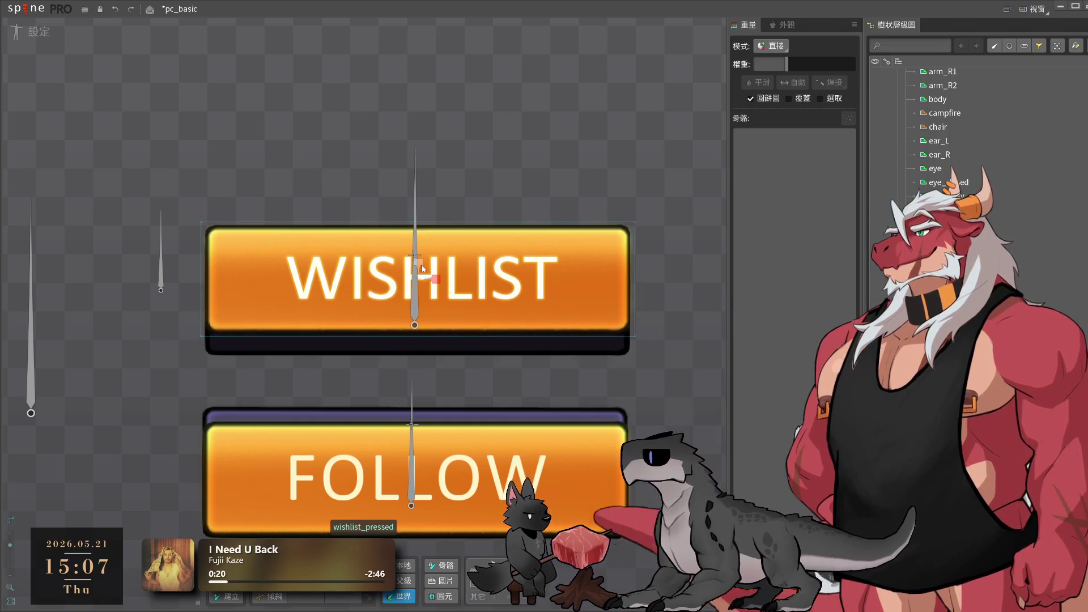
pyautogui.click(429, 268)
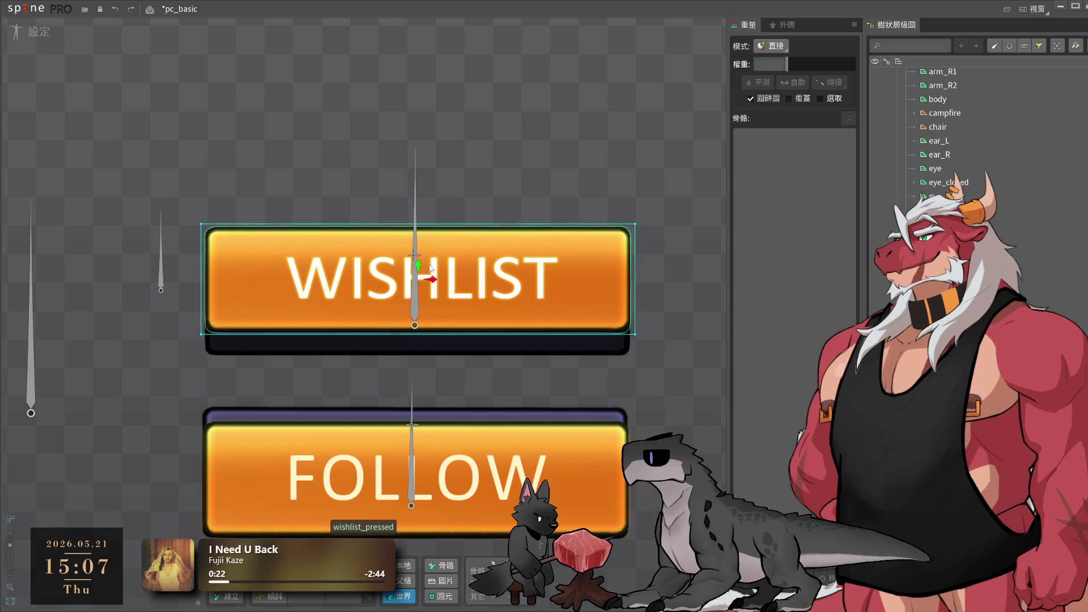
pyautogui.moveTo(422, 266); pyautogui.dragTo(422, 285)
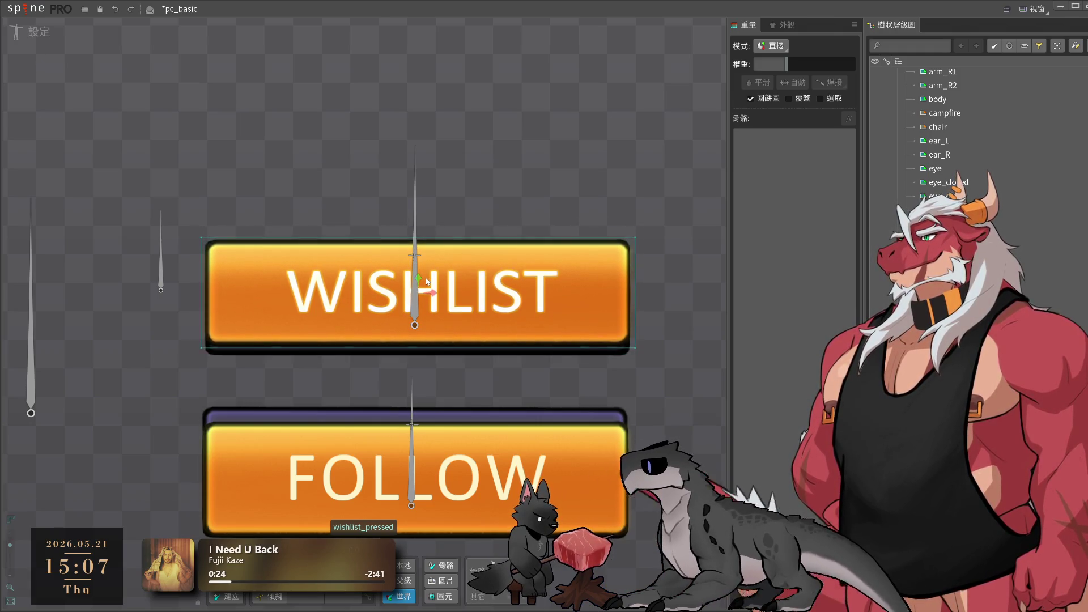
pyautogui.click(422, 284)
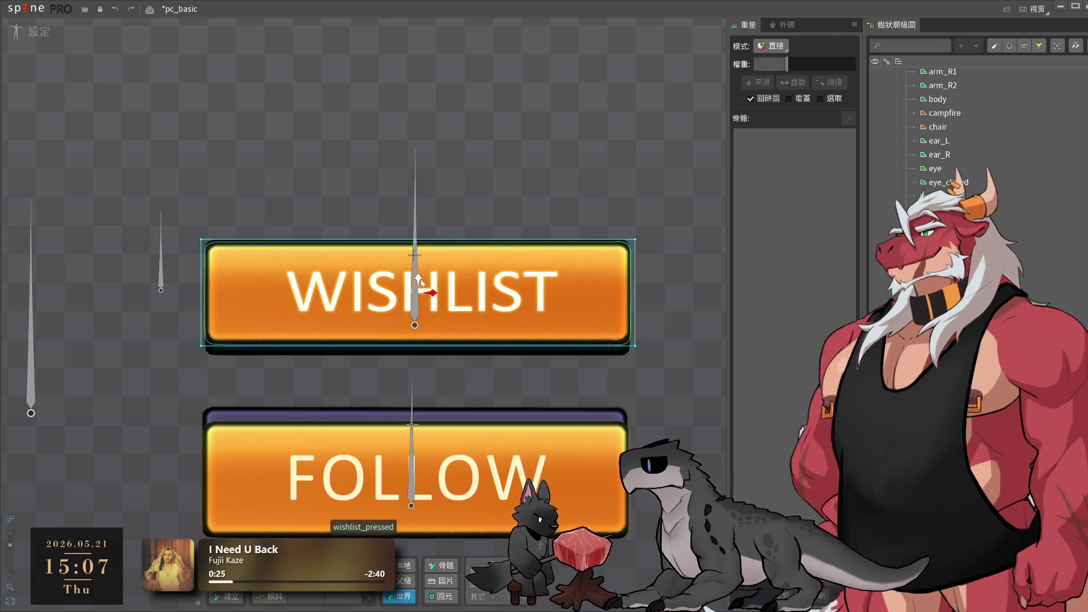
pyautogui.click(420, 281)
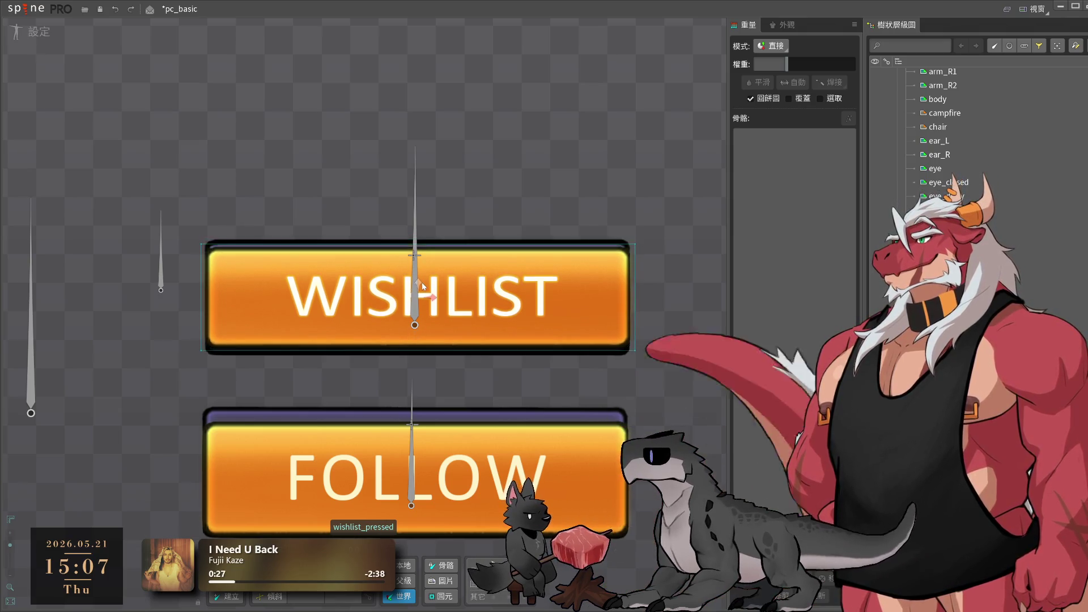
pyautogui.click(426, 278)
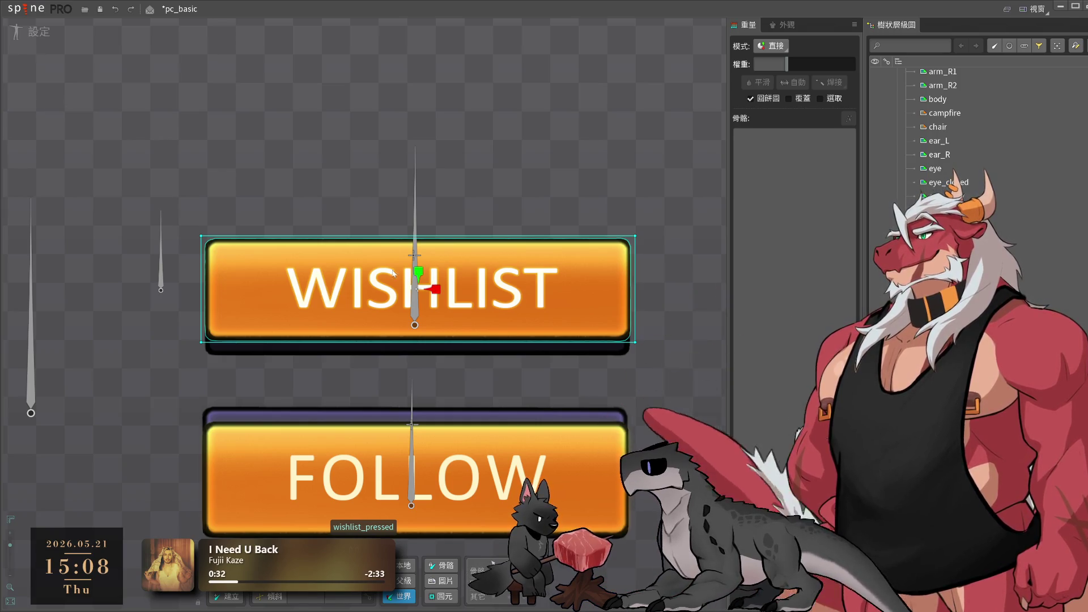
pyautogui.click(423, 273)
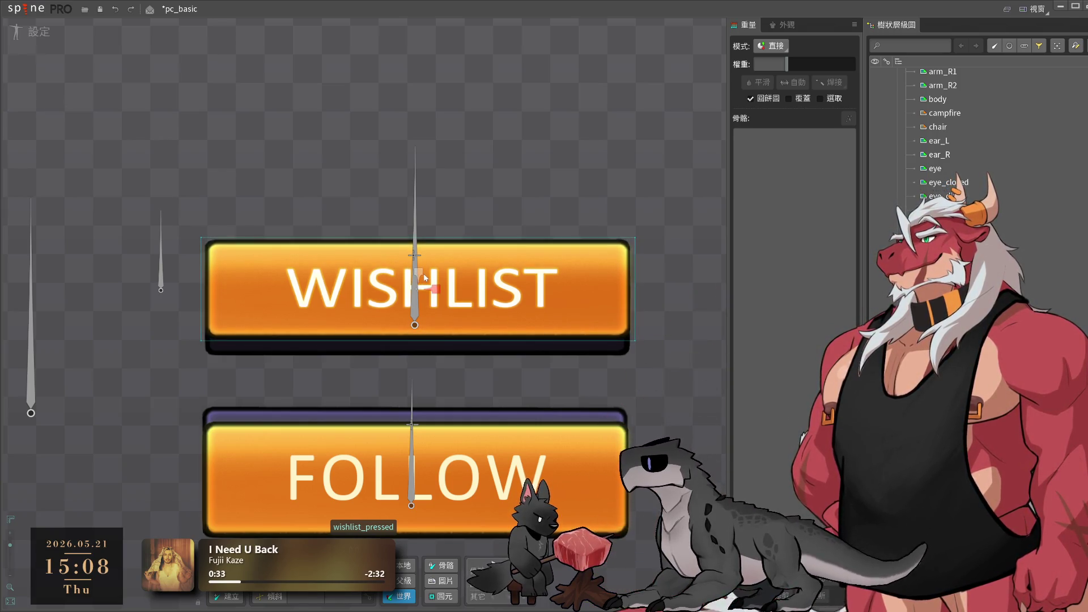
# - Bind the wishlist_pressed attachment's weights to the wishlist bone
pyautogui.click(558, 175)
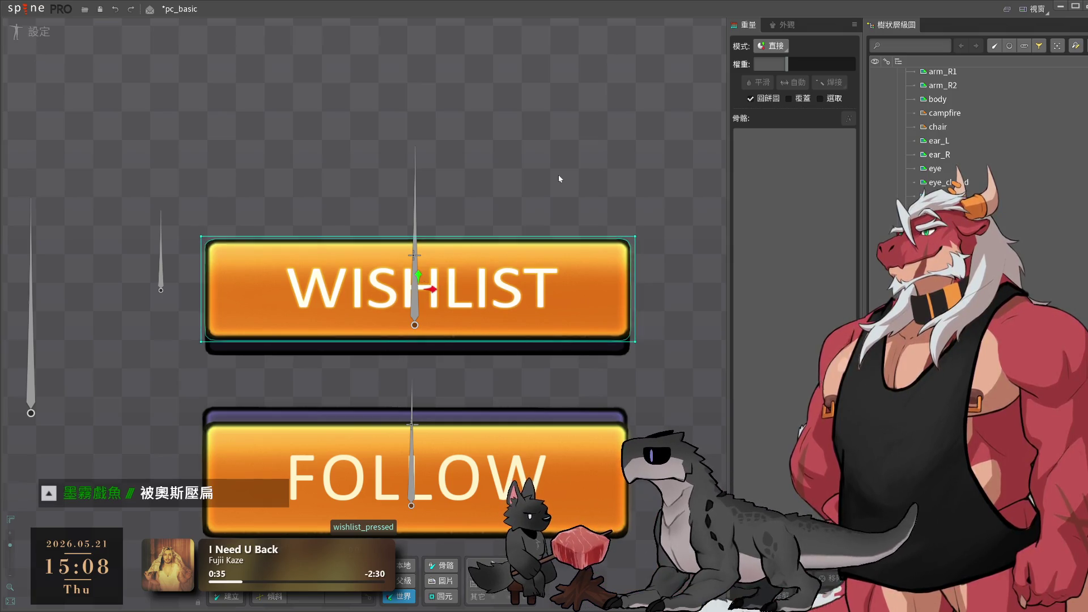
pyautogui.scroll(-1, 519, 240)
pyautogui.scroll(-1, 521, 243)
pyautogui.click(441, 262)
pyautogui.scroll(2, 441, 258)
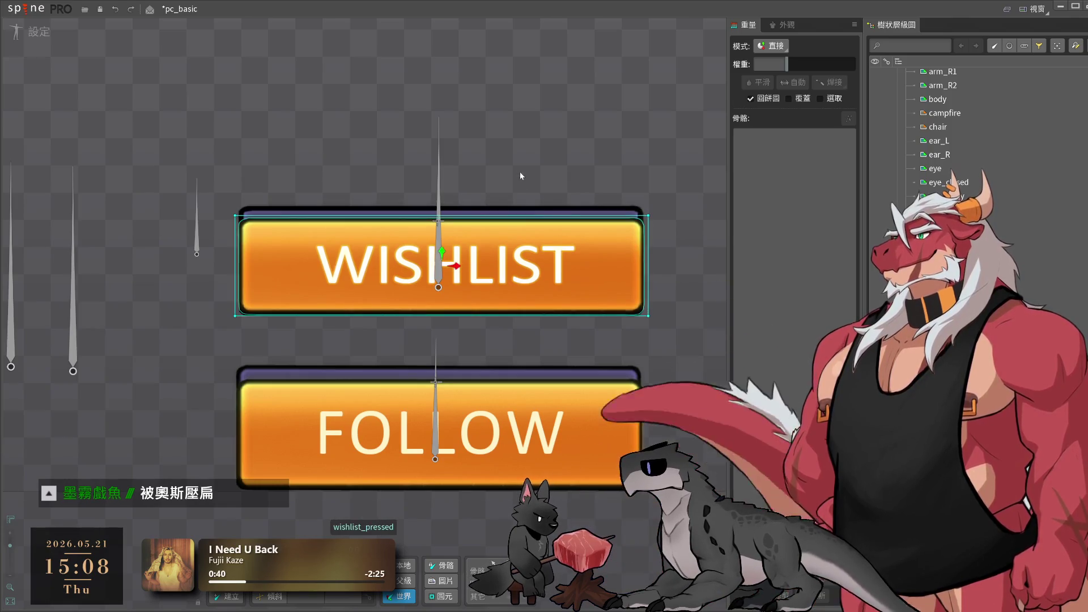
pyautogui.click(830, 82)
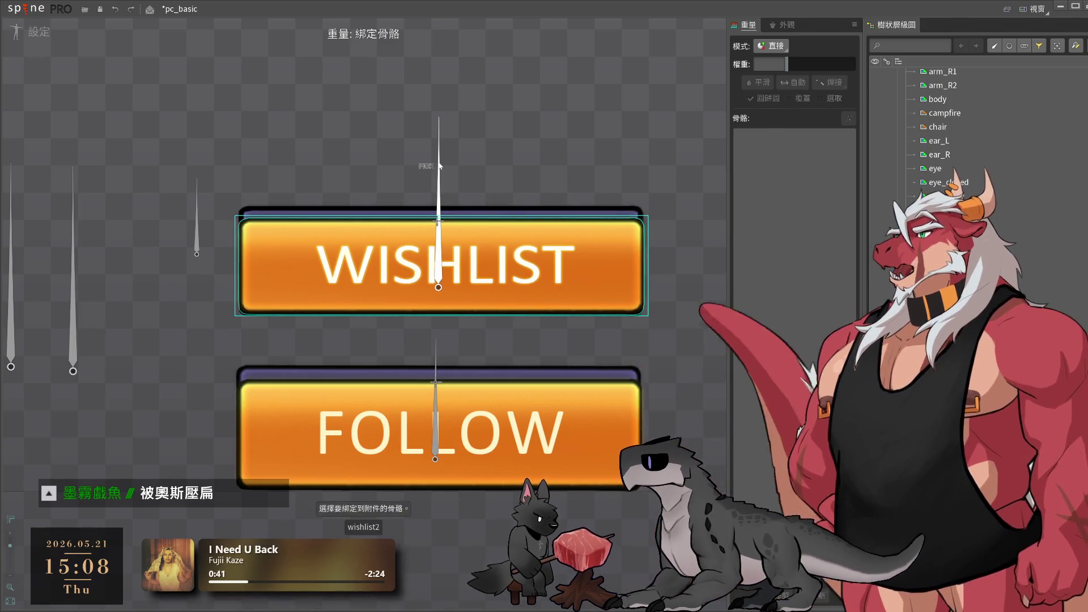
pyautogui.click(438, 255)
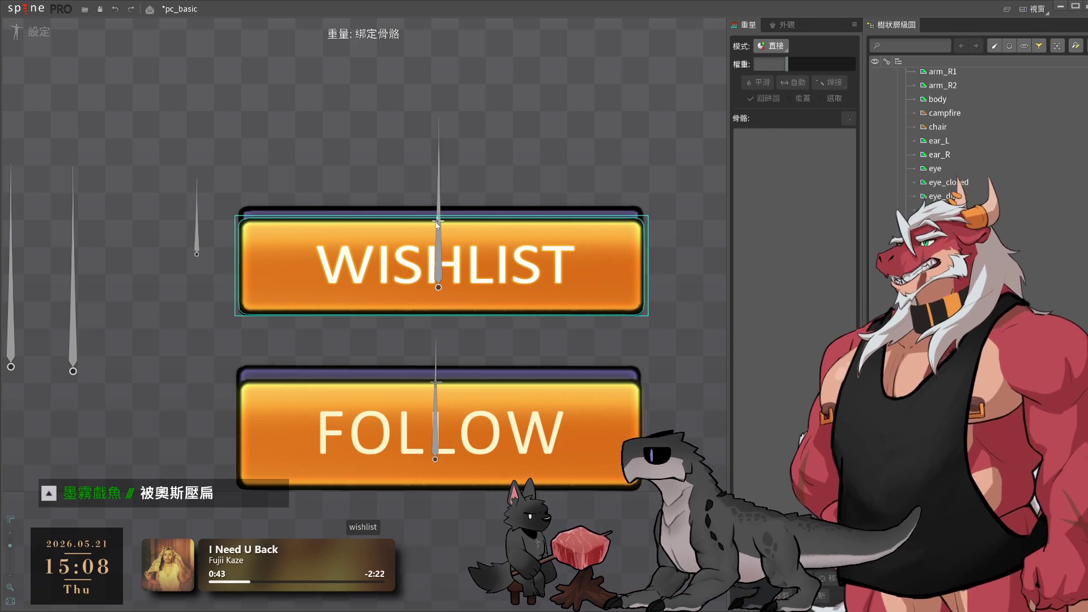
pyautogui.click(587, 471)
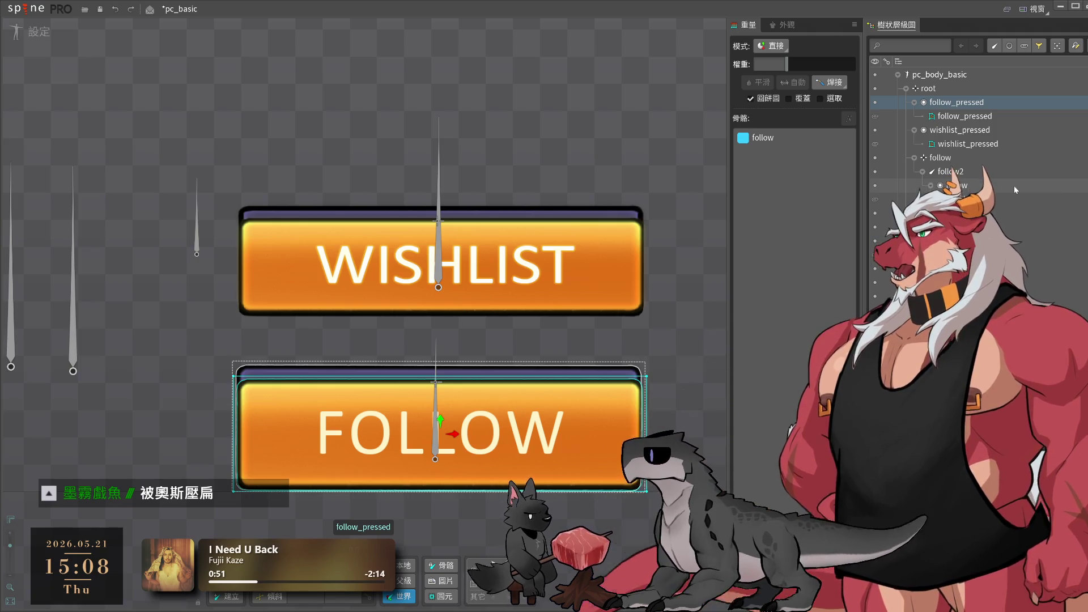
# - Inspect the wishlist_pressed and follow_pressed attachments to check their bound bones
pyautogui.moveTo(1032, 195)
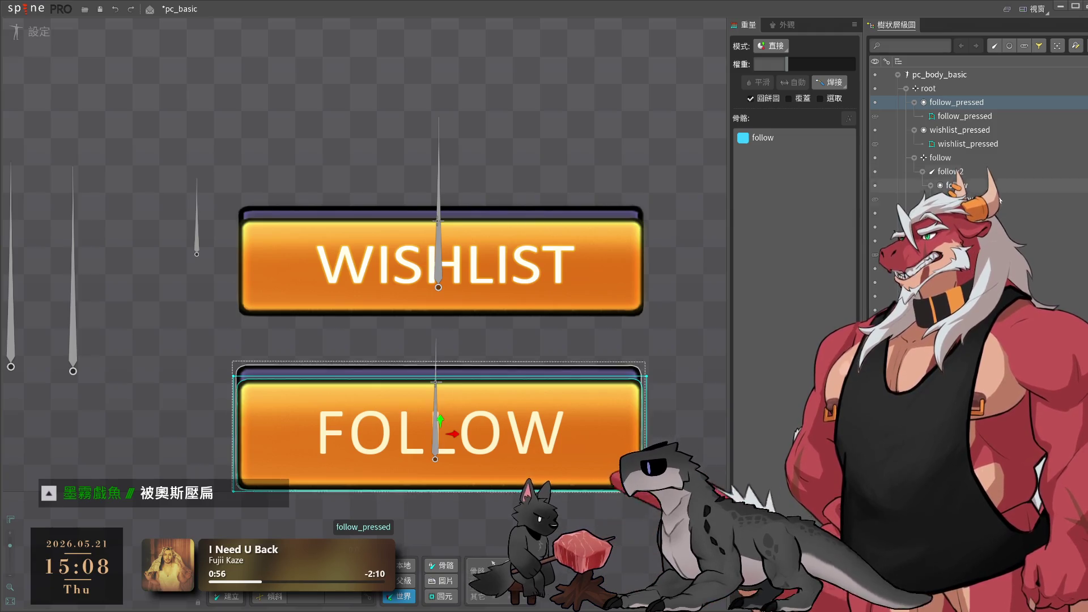
pyautogui.click(968, 143)
pyautogui.click(965, 115)
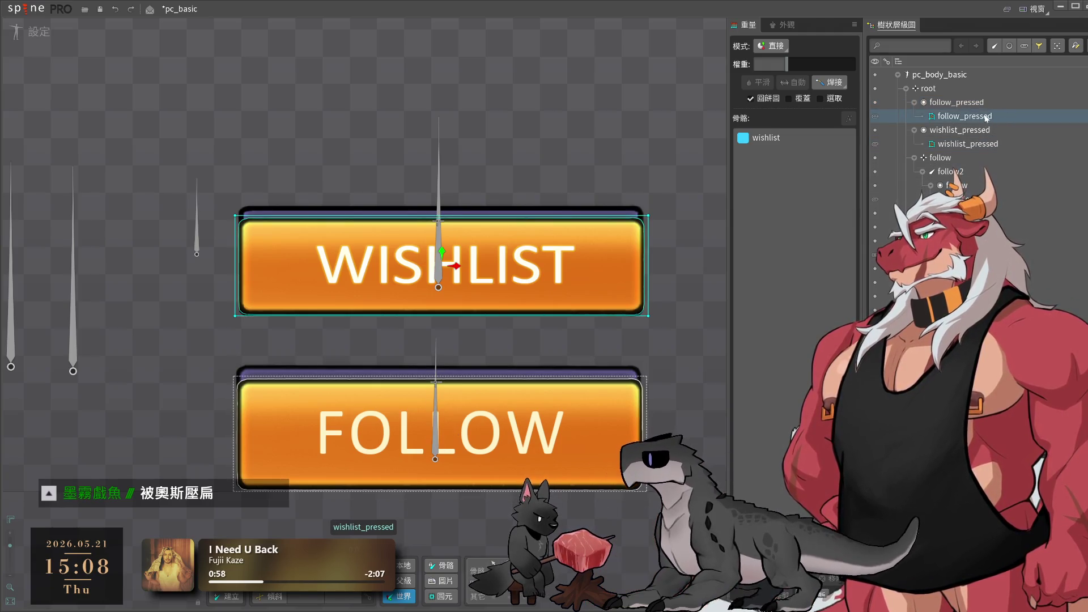
pyautogui.click(1014, 142)
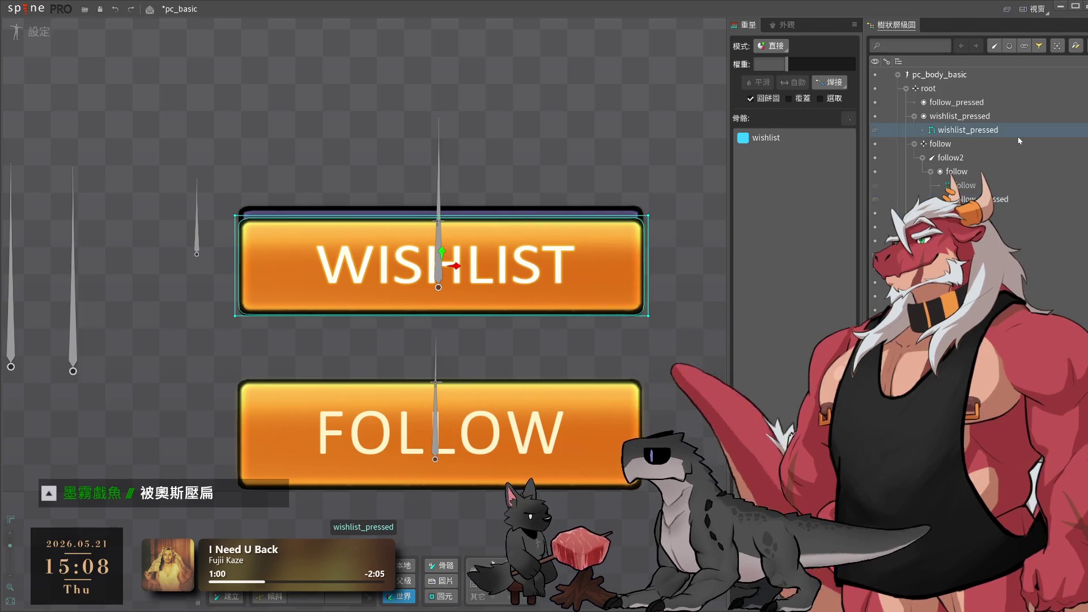
pyautogui.scroll(-3, 982, 164)
pyautogui.scroll(5, 989, 168)
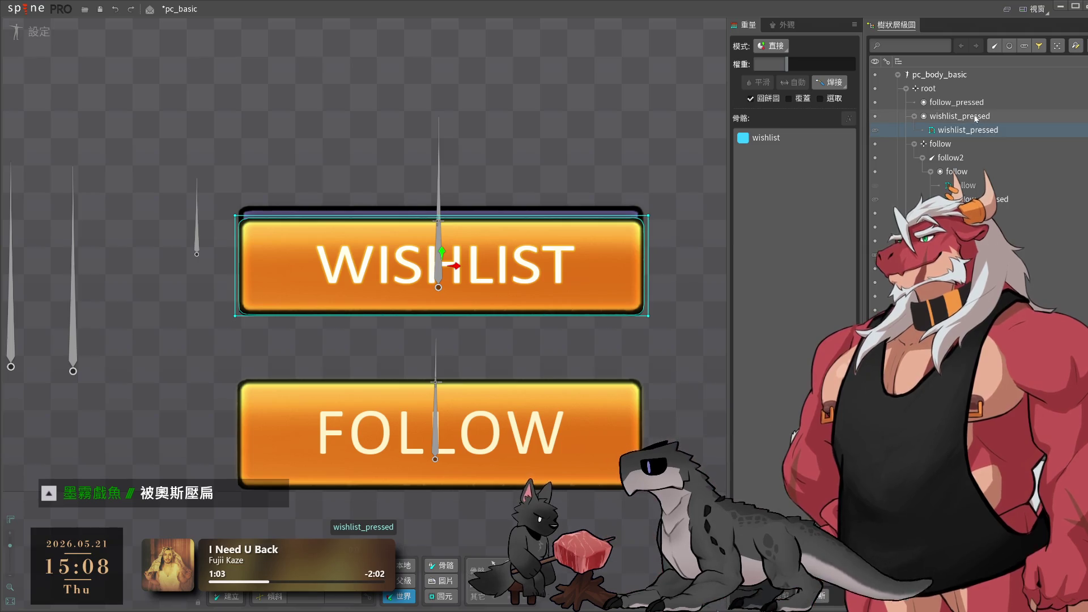
pyautogui.click(601, 231)
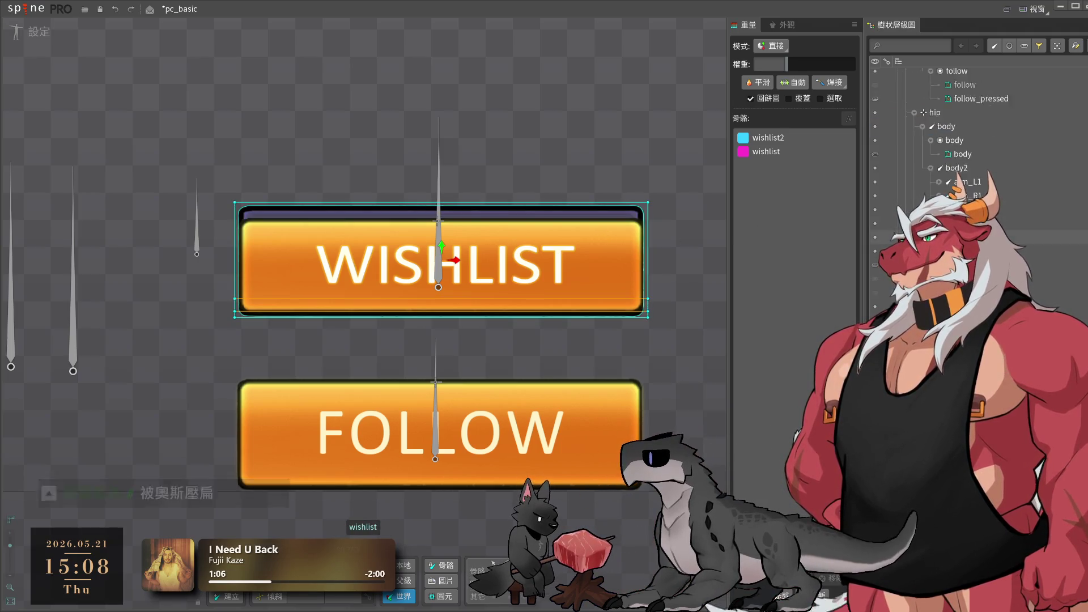
pyautogui.scroll(-5, 1040, 250)
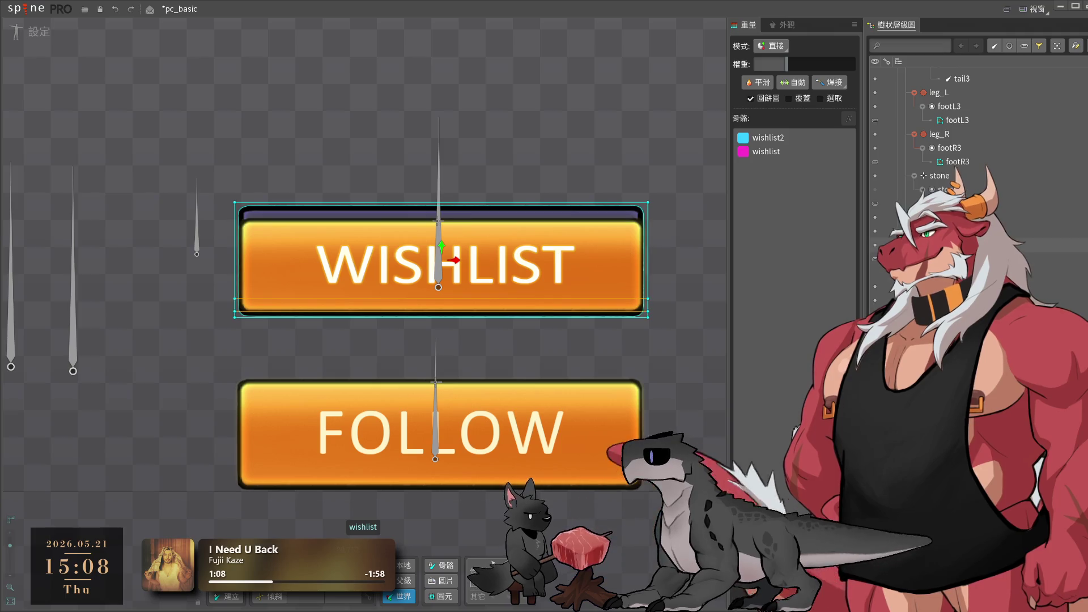
pyautogui.scroll(5, 1041, 249)
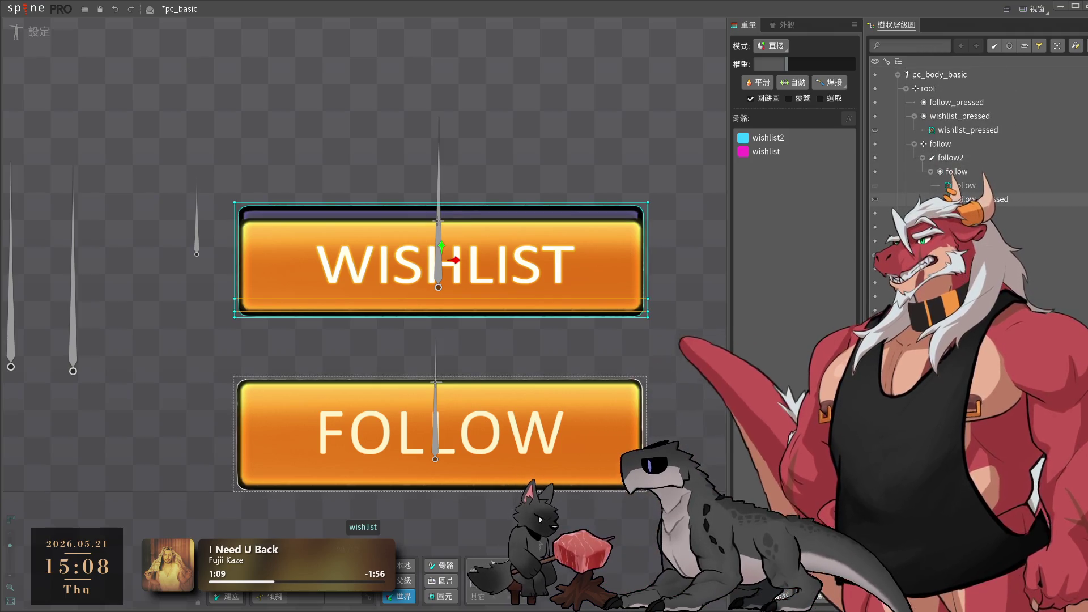
# - Set the wishlist and follow slots to their dark normal images, hiding the orange ones
pyautogui.click(981, 131)
pyautogui.scroll(-2, 981, 132)
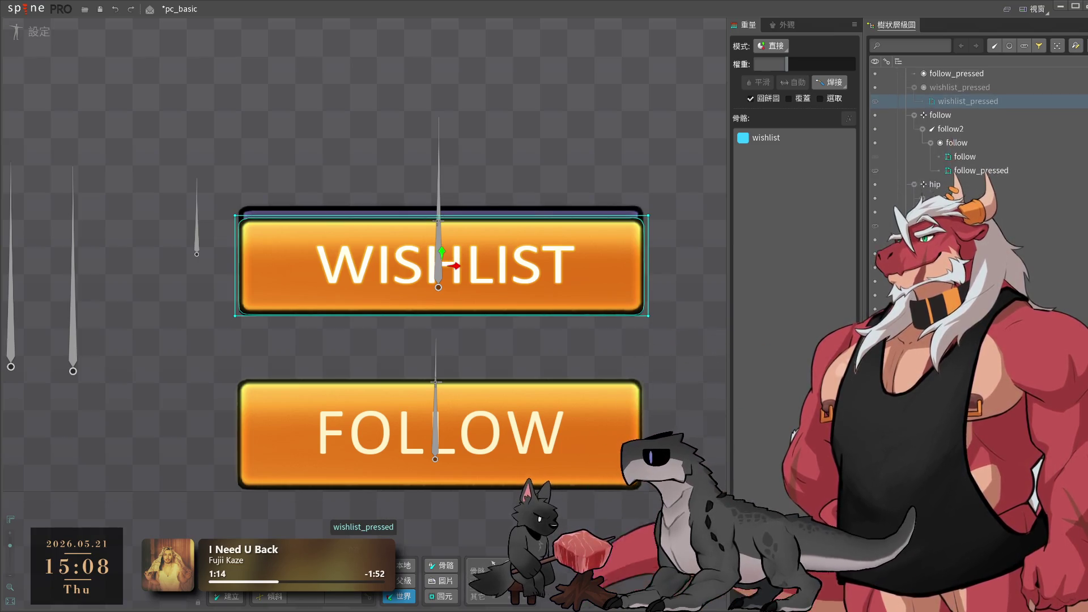
pyautogui.scroll(-8, 963, 170)
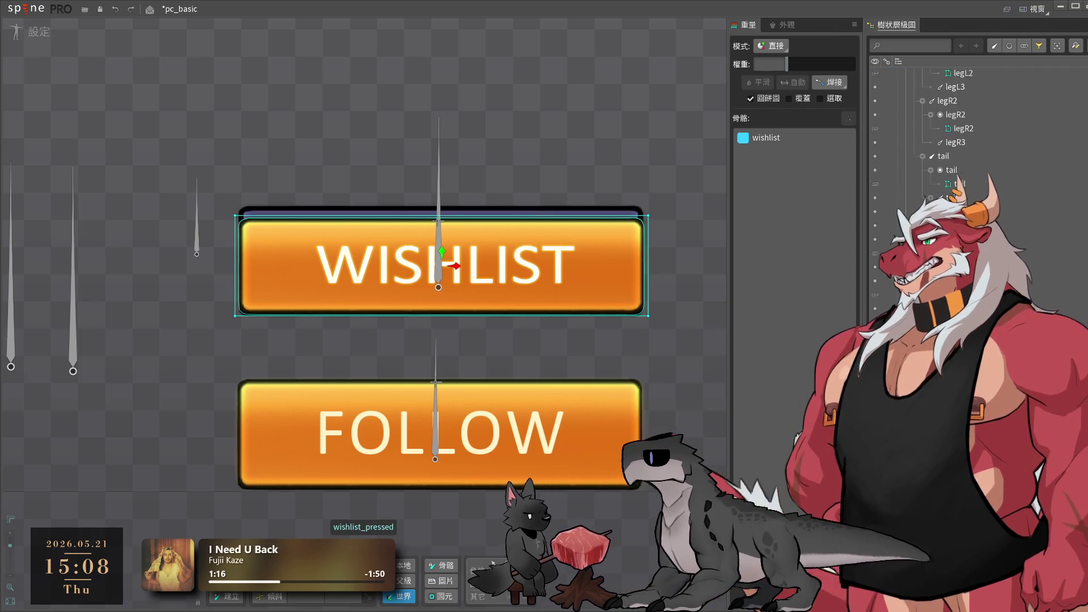
pyautogui.scroll(-3, 963, 142)
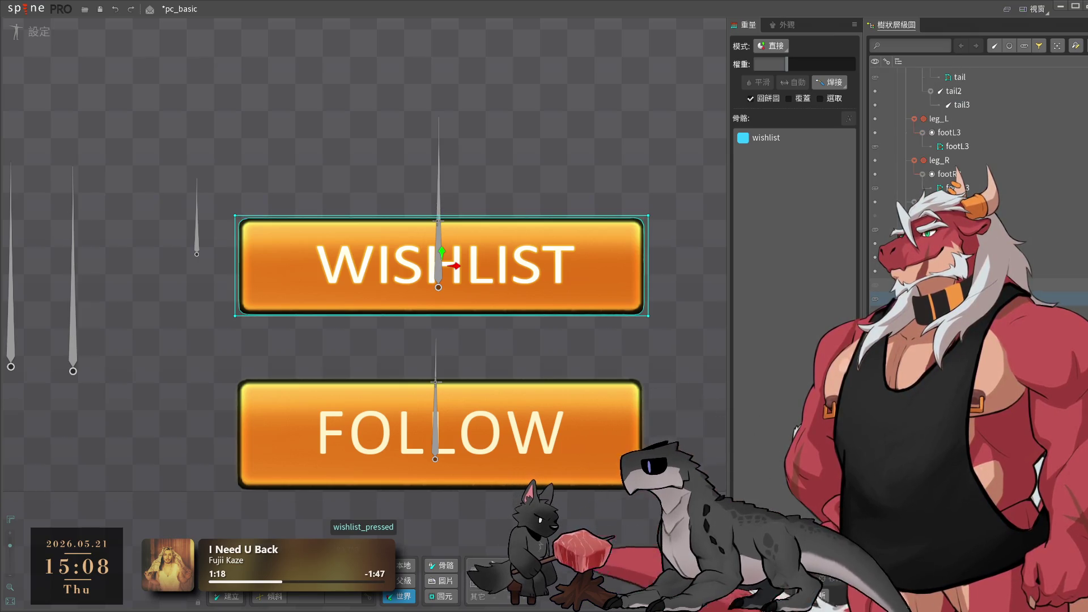
pyautogui.click(877, 287)
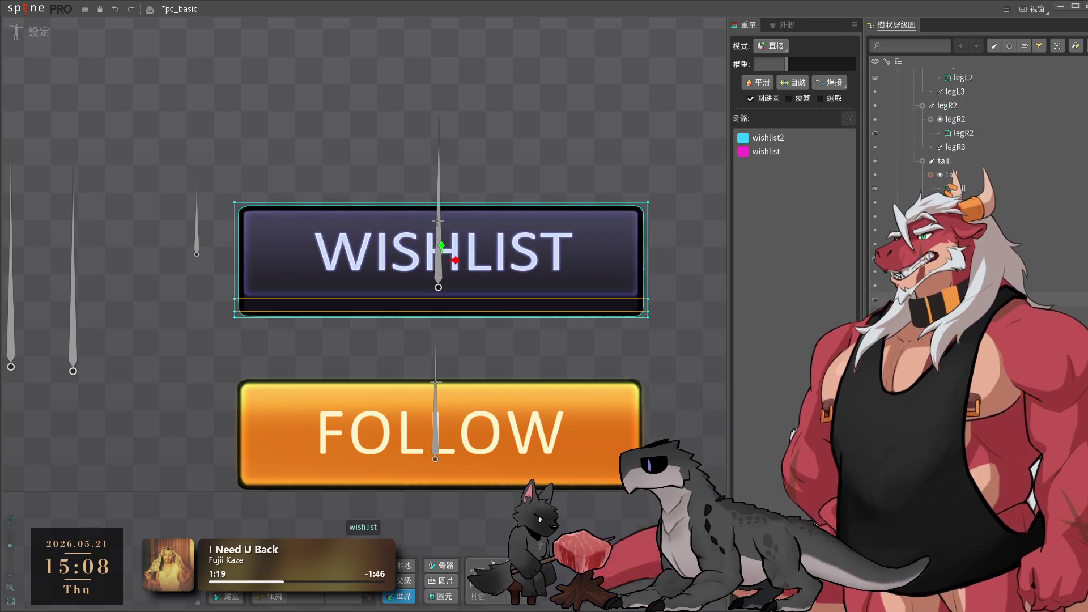
pyautogui.scroll(15, 898, 174)
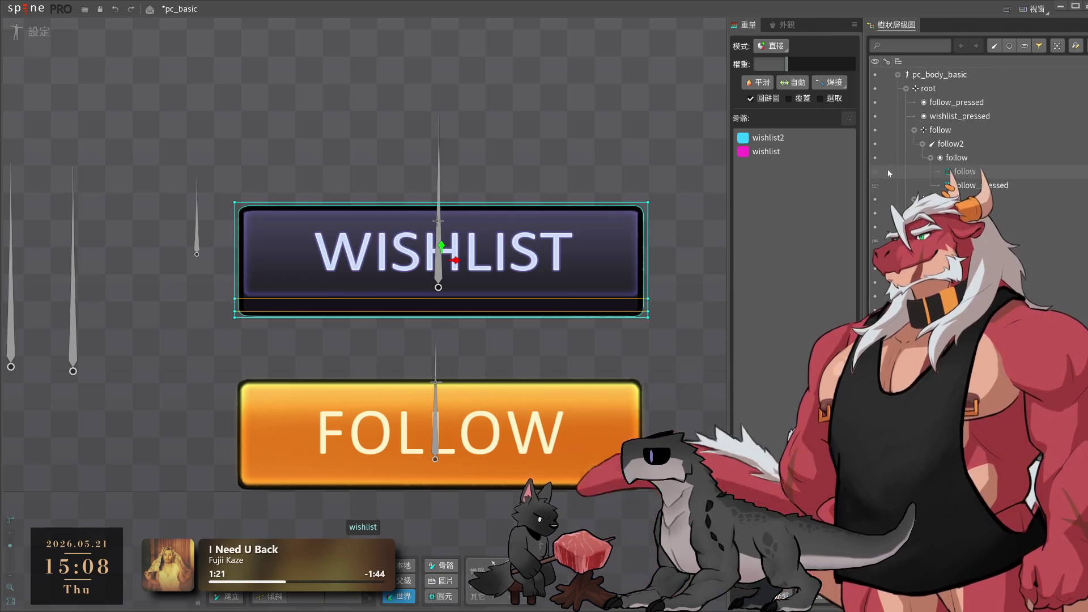
pyautogui.click(875, 171)
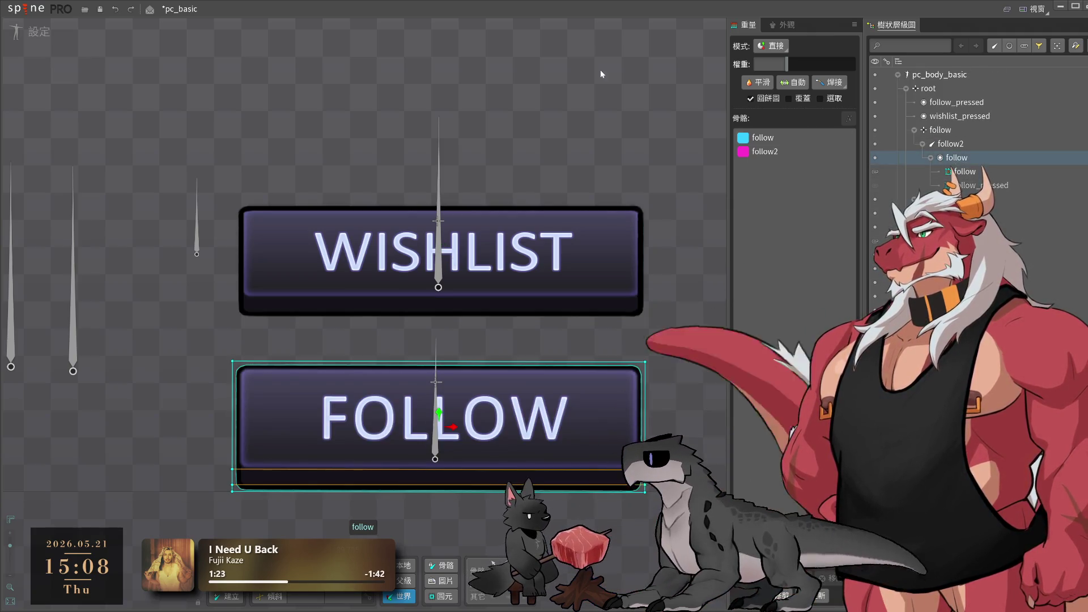
pyautogui.click(495, 142)
pyautogui.scroll(-6, 495, 142)
pyautogui.scroll(8, 525, 307)
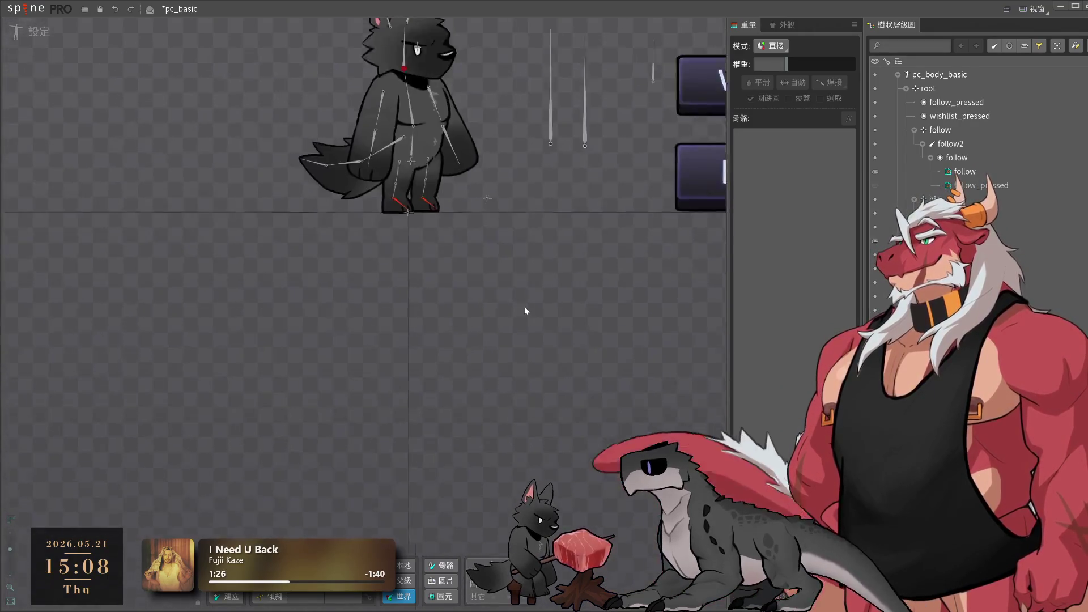
# - Turn on the stone slot's visibility so the grey stone appears beside the wolf
pyautogui.scroll(3, 525, 311)
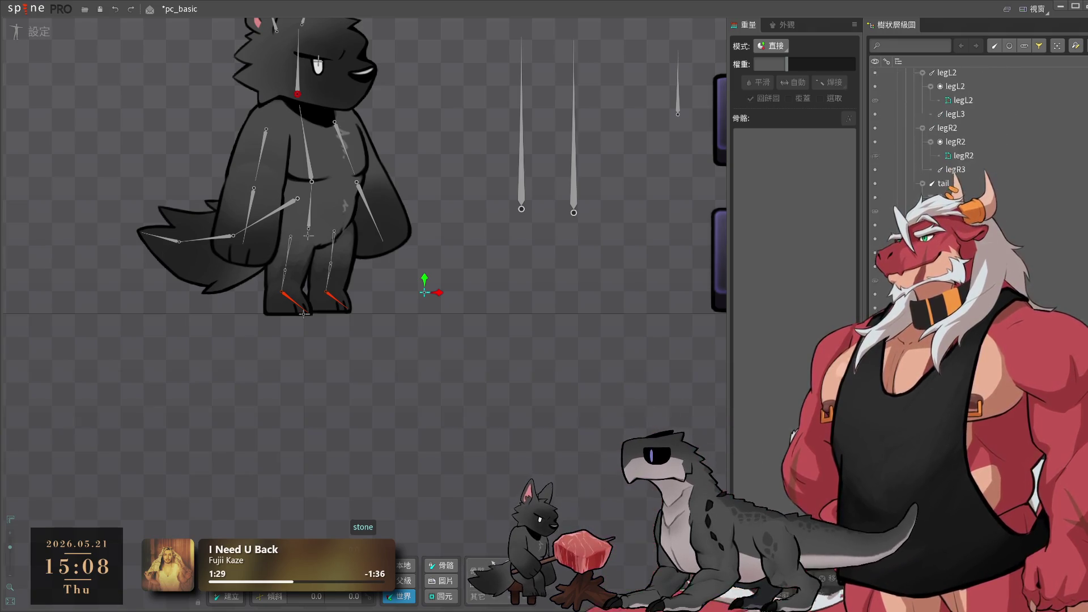
pyautogui.click(425, 292)
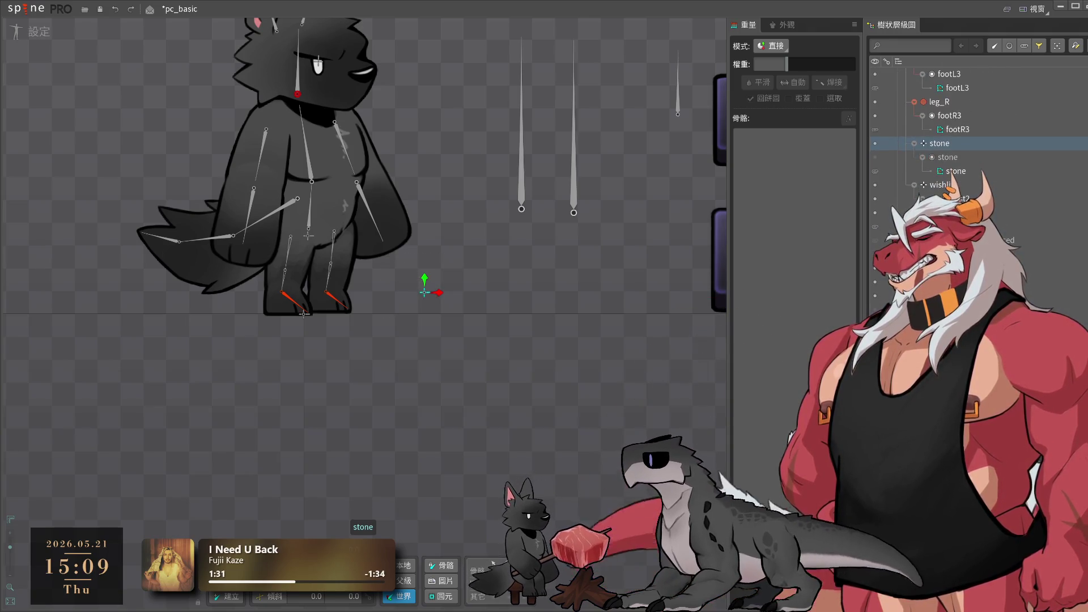
pyautogui.scroll(2, 880, 241)
pyautogui.click(876, 240)
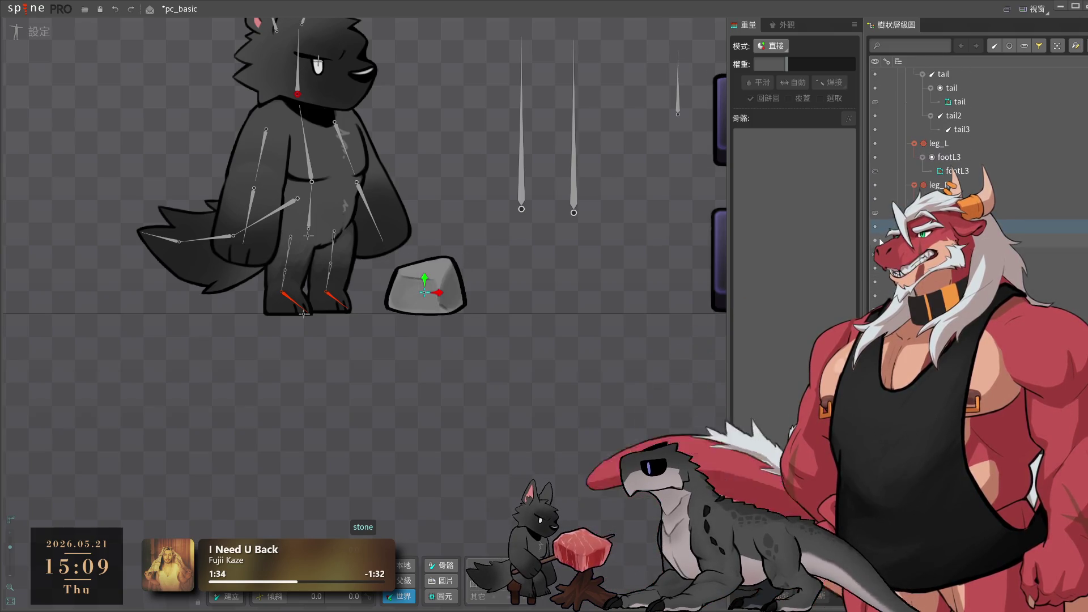
pyautogui.click(537, 412)
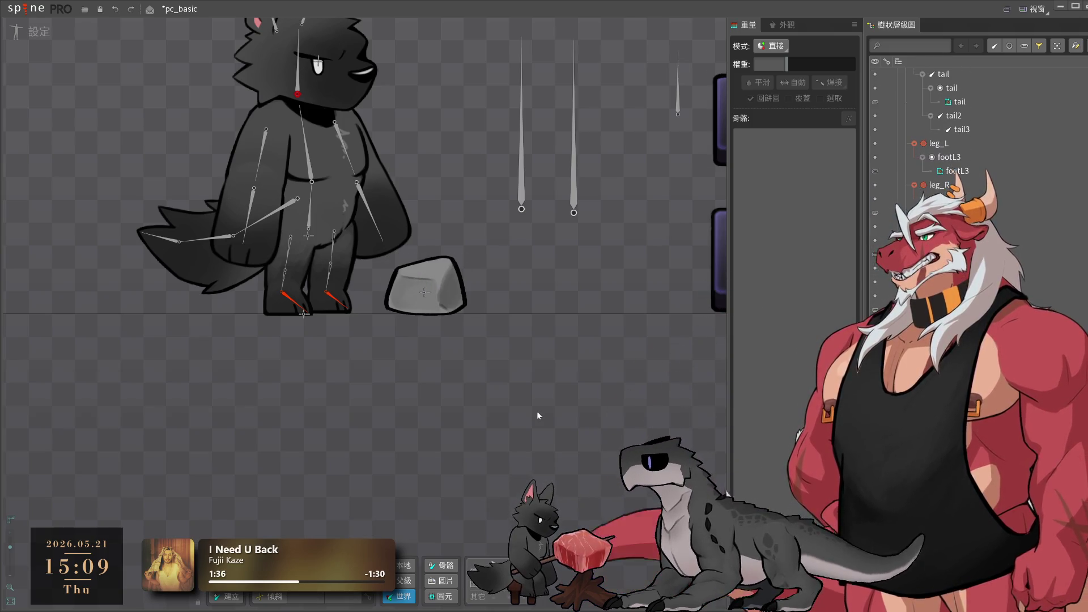
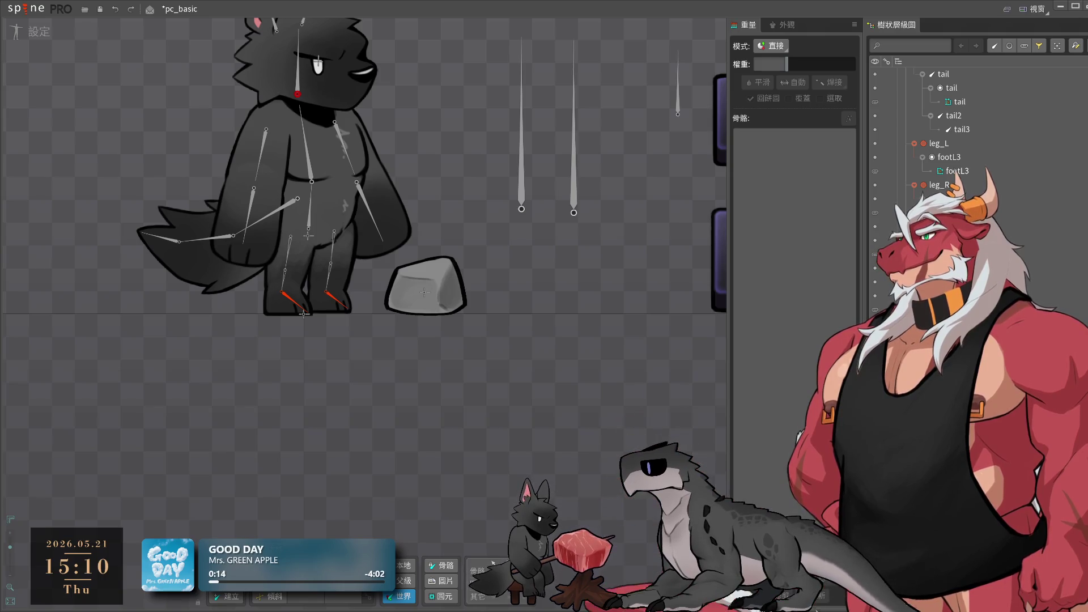
# - Preview the demo animation in animate mode, then return to setup mode at the top of the Tree
pyautogui.press('Tab')
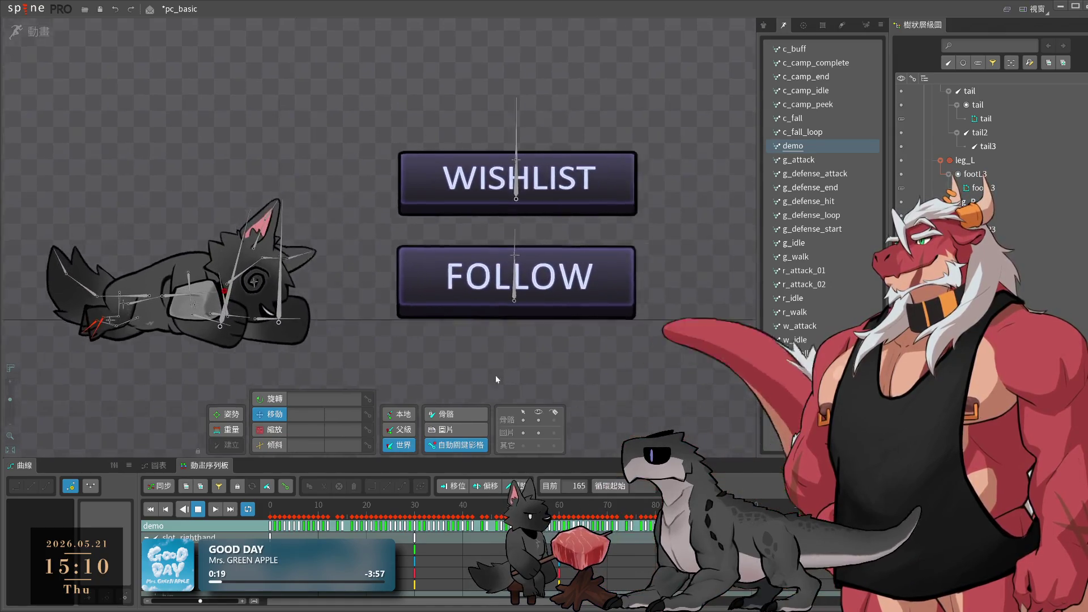
pyautogui.press('Tab')
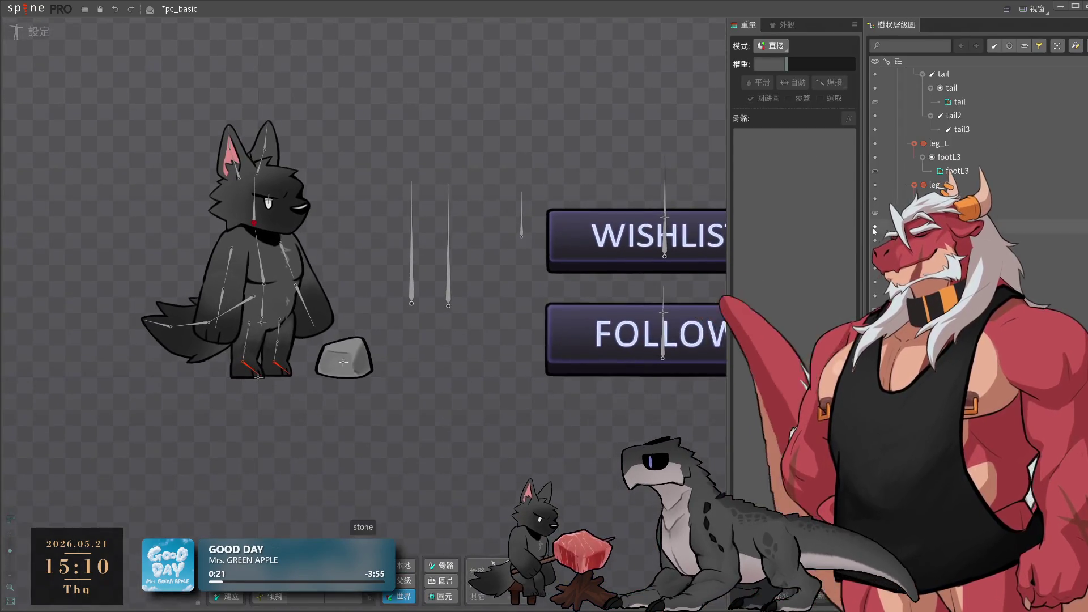
pyautogui.scroll(3, 996, 170)
pyautogui.scroll(2, 986, 153)
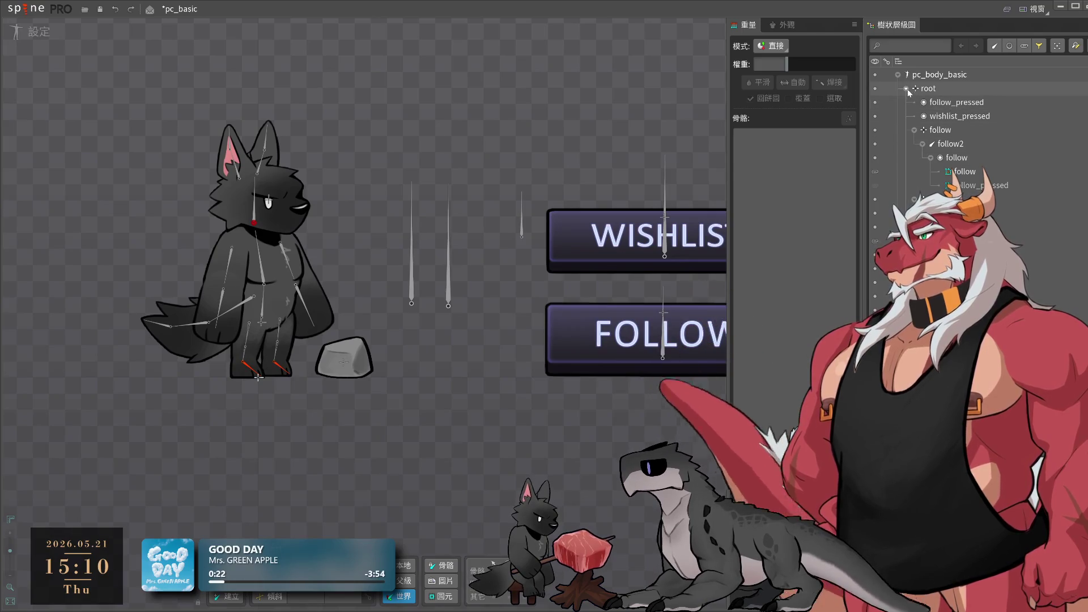
# - Collapse the follow and leg_R branches and select the wishlist_pressed and follow_pressed slots
pyautogui.click(914, 129)
pyautogui.click(957, 116)
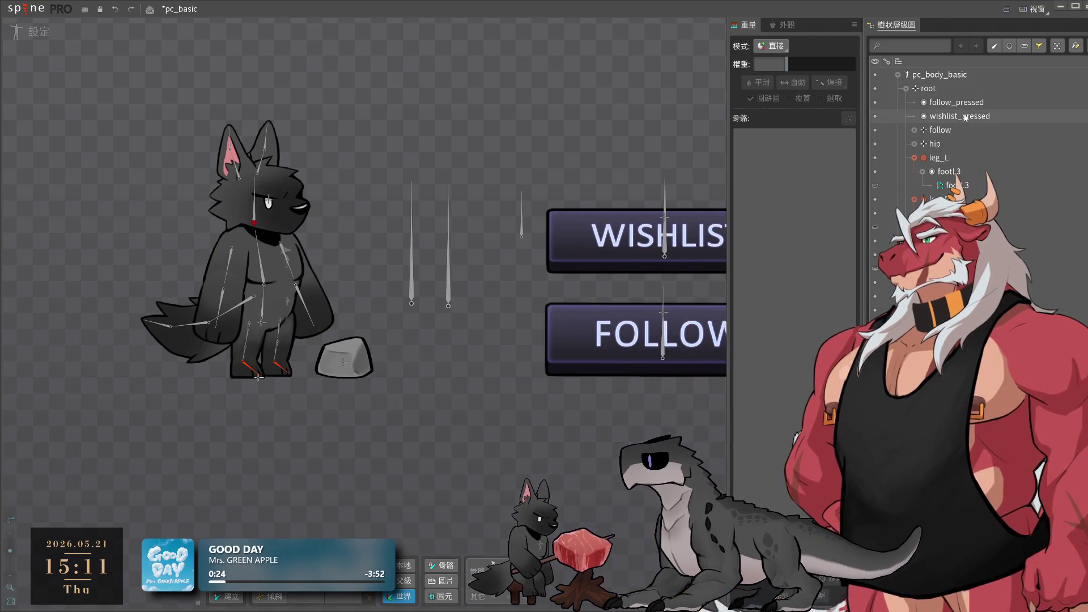
pyautogui.click(914, 172)
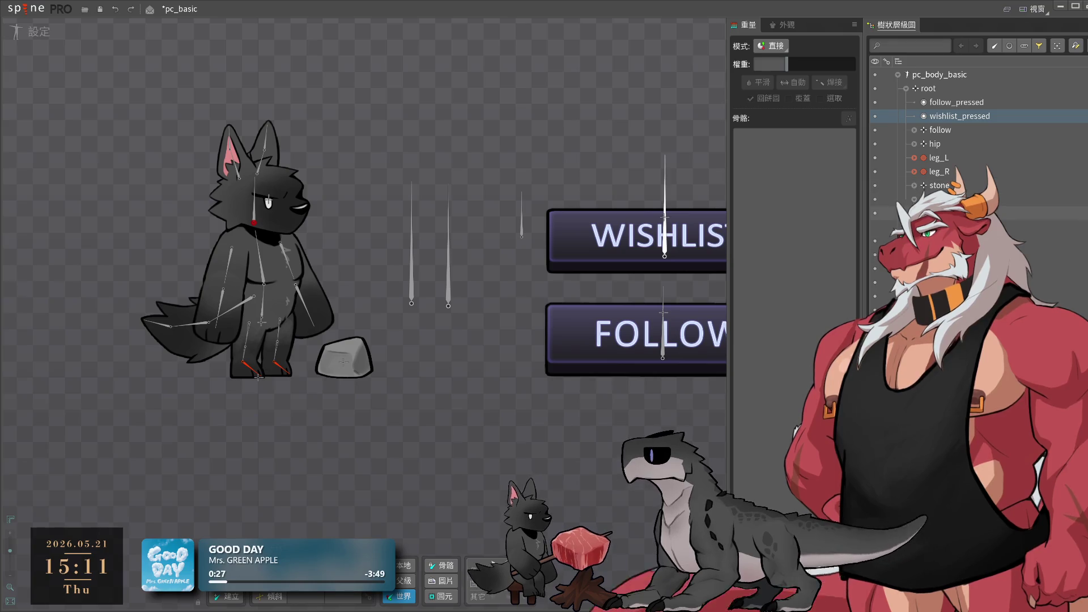
pyautogui.click(958, 103)
pyautogui.keyDown('ctrl'); pyautogui.click(962, 117); pyautogui.keyUp('ctrl')
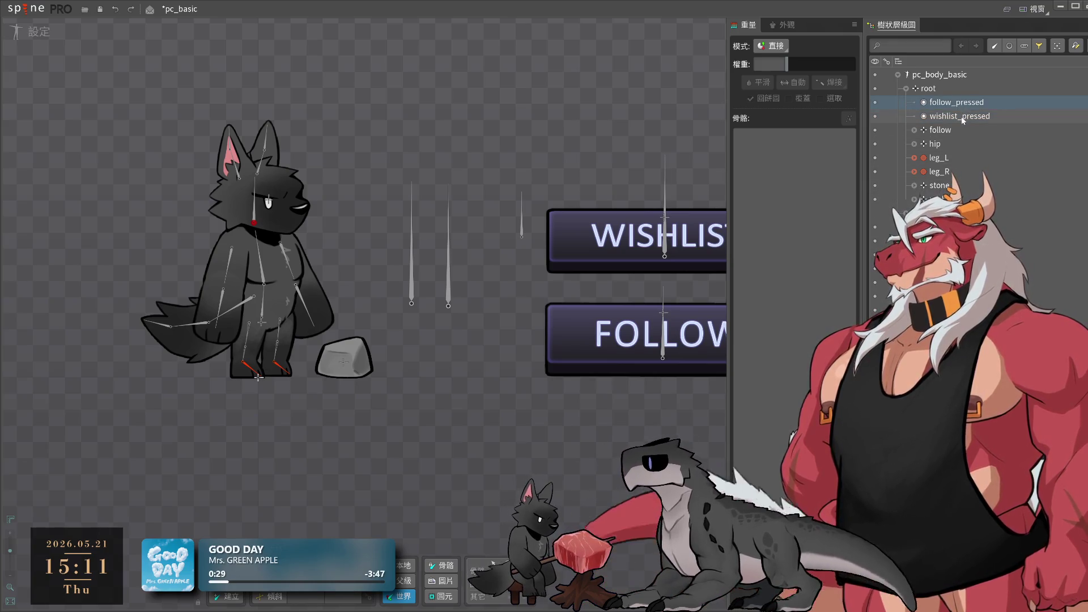
# - Delete the two pressed-button slots and add a new bone under root named main_bone
pyautogui.press('Delete')
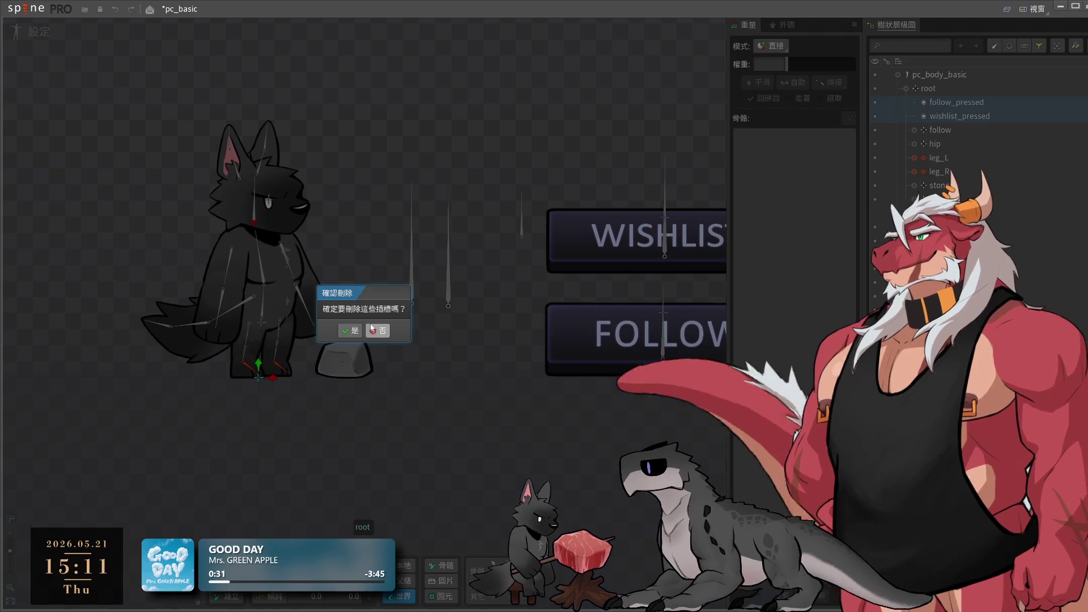
pyautogui.click(378, 330)
pyautogui.click(259, 376)
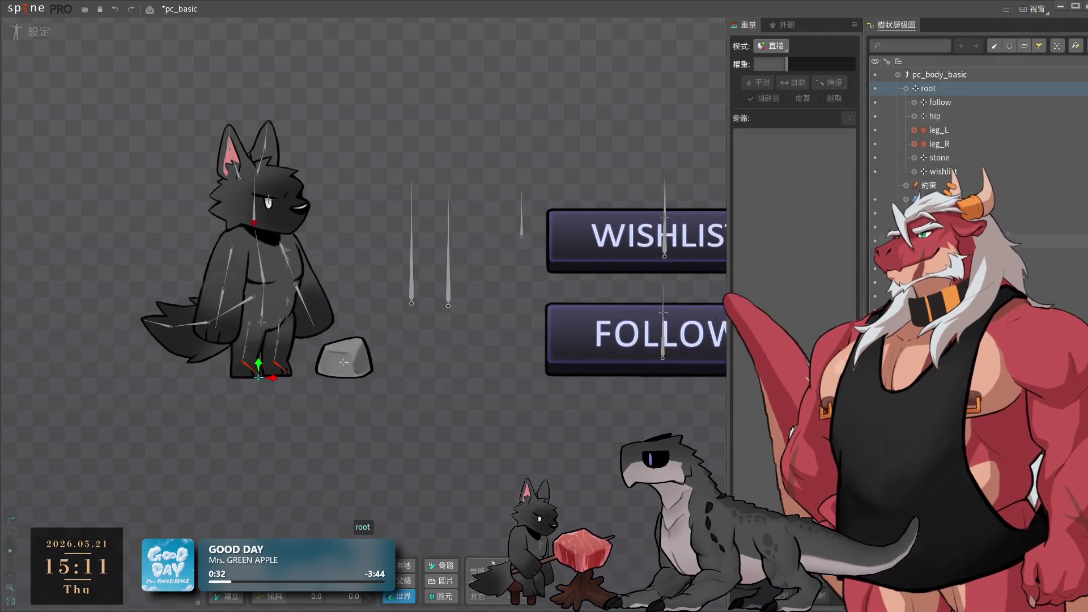
pyautogui.click(895, 567)
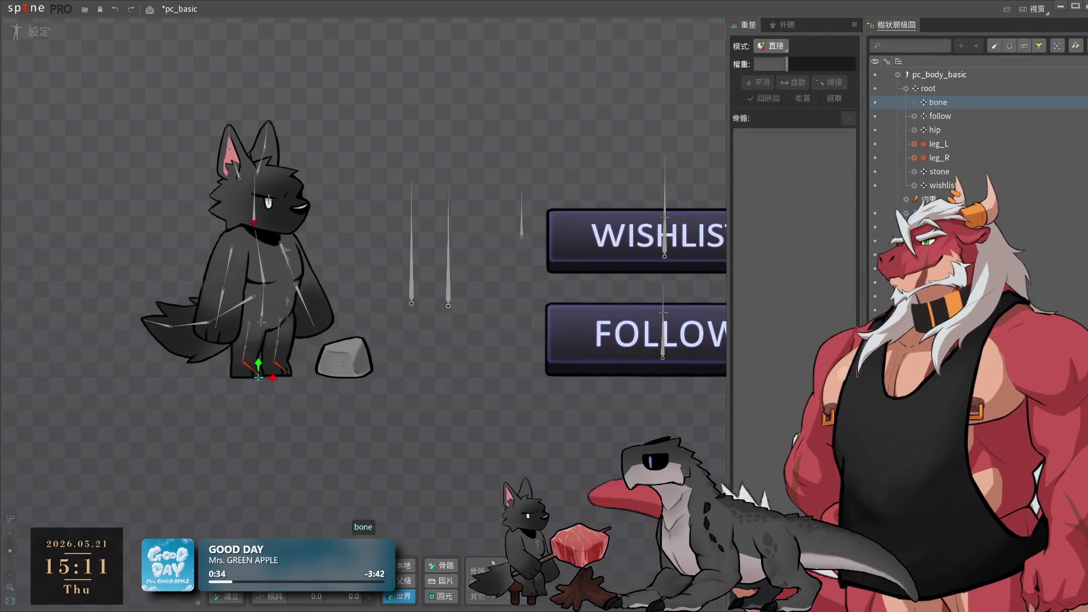
pyautogui.doubleClick(938, 102)
pyautogui.write('mi')
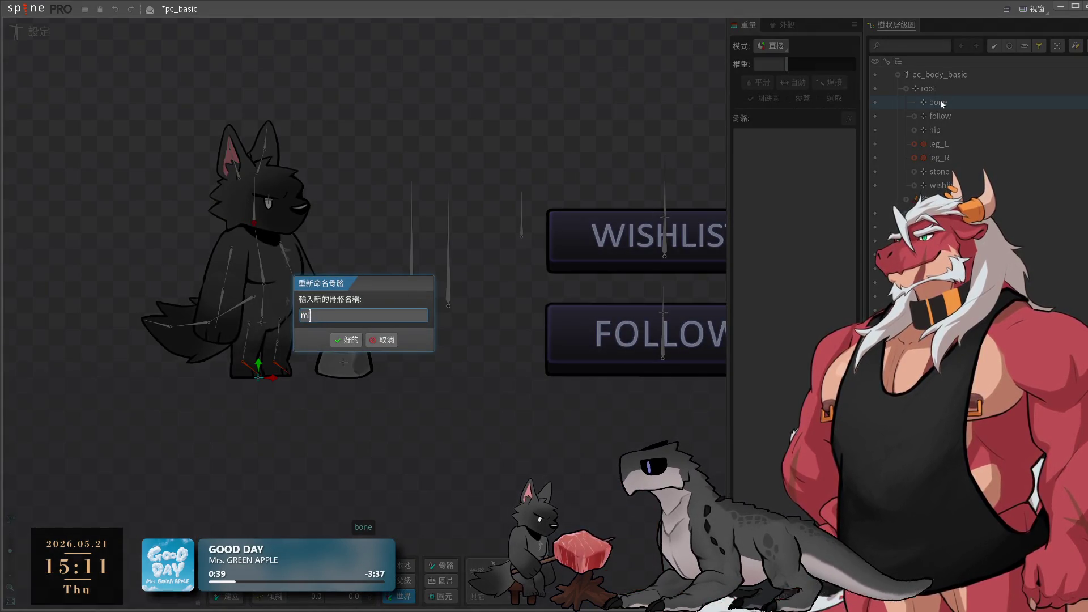
pyautogui.write('ain_')
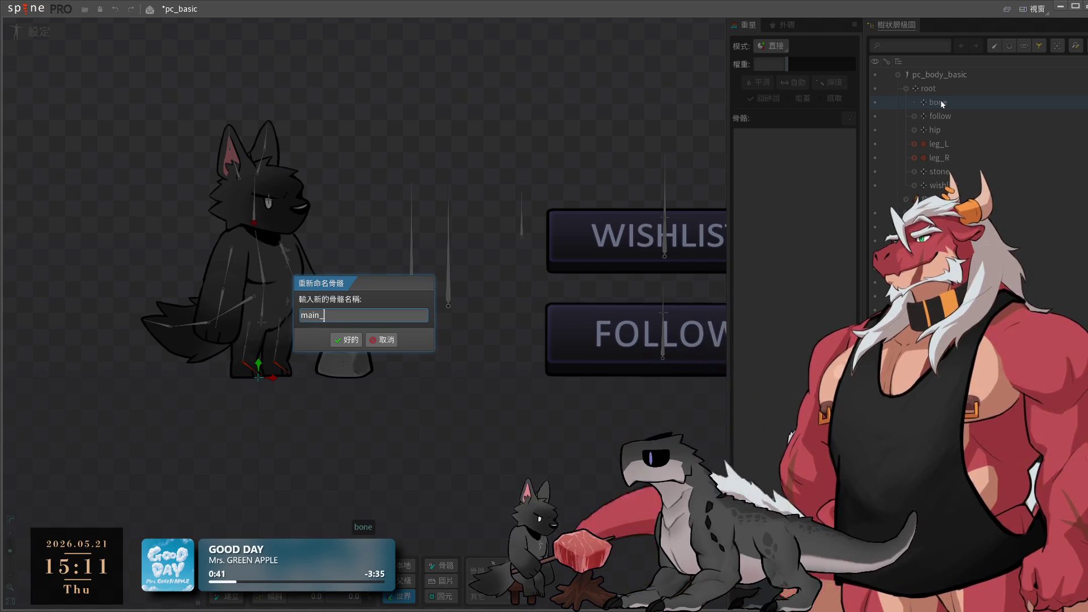
pyautogui.write('bone')
pyautogui.press('Return')
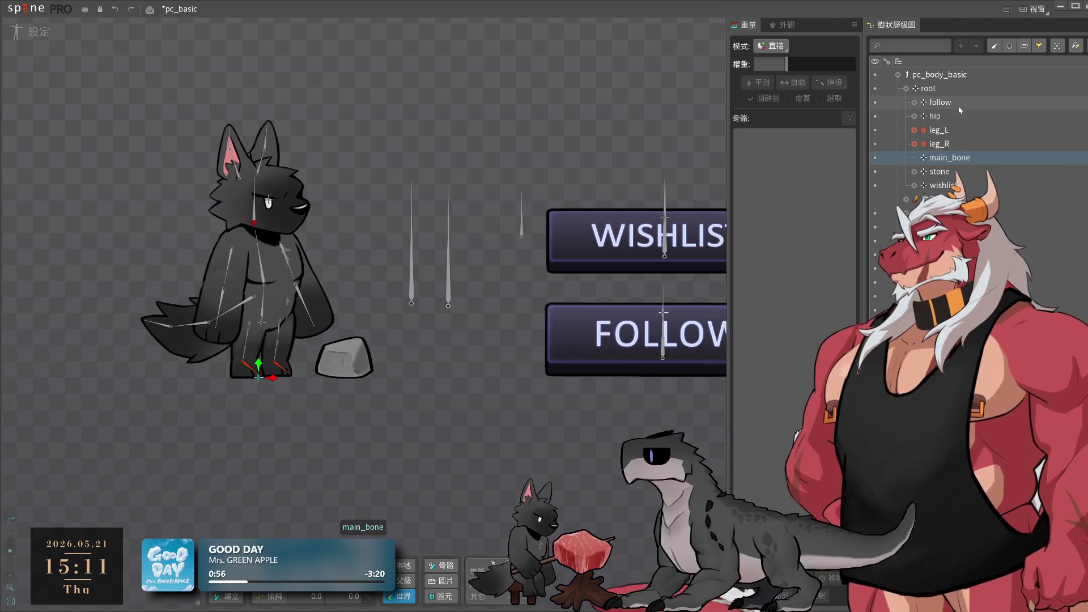
# - Drag hip, leg_L and leg_R onto main_bone, collapse main_bone, and enter animate mode
pyautogui.click(940, 102)
pyautogui.click(935, 116)
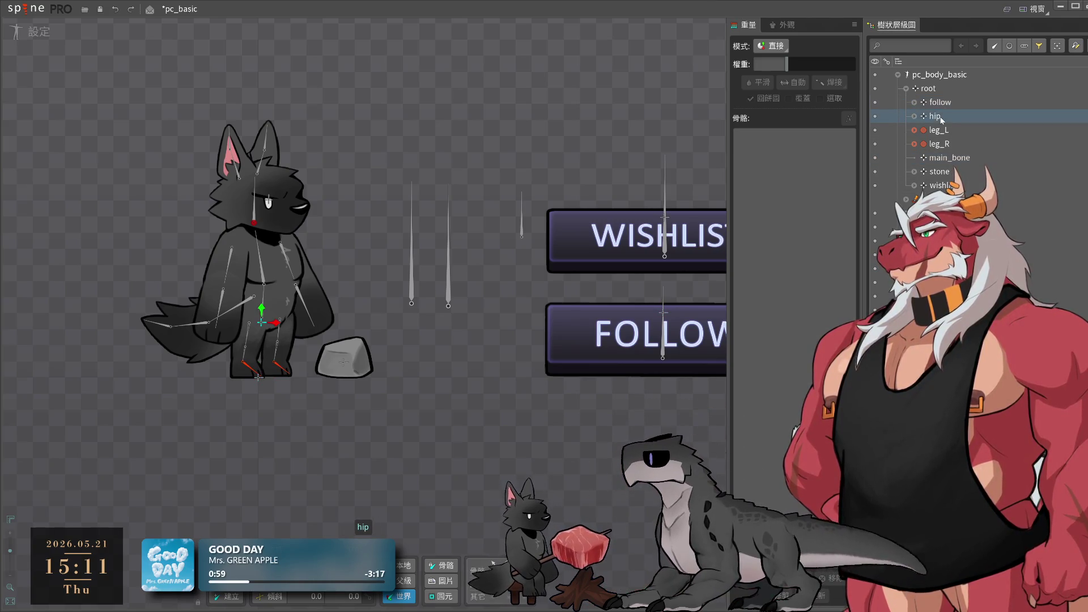
pyautogui.click(939, 144)
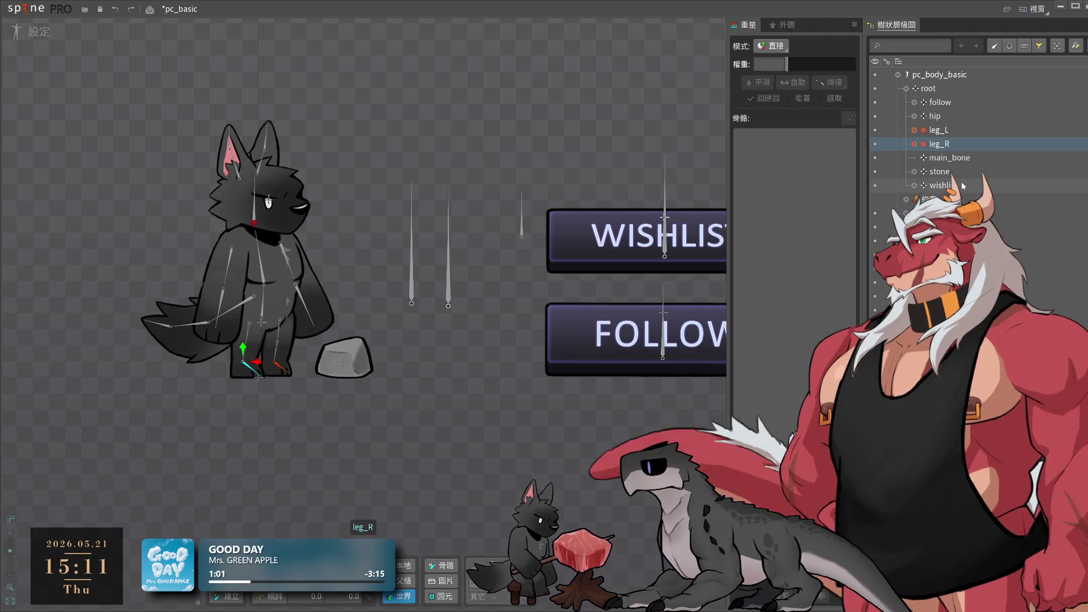
pyautogui.click(958, 181)
pyautogui.click(958, 172)
pyautogui.click(958, 181)
pyautogui.keyDown('ctrl'); pyautogui.click(956, 173); pyautogui.keyUp('ctrl')
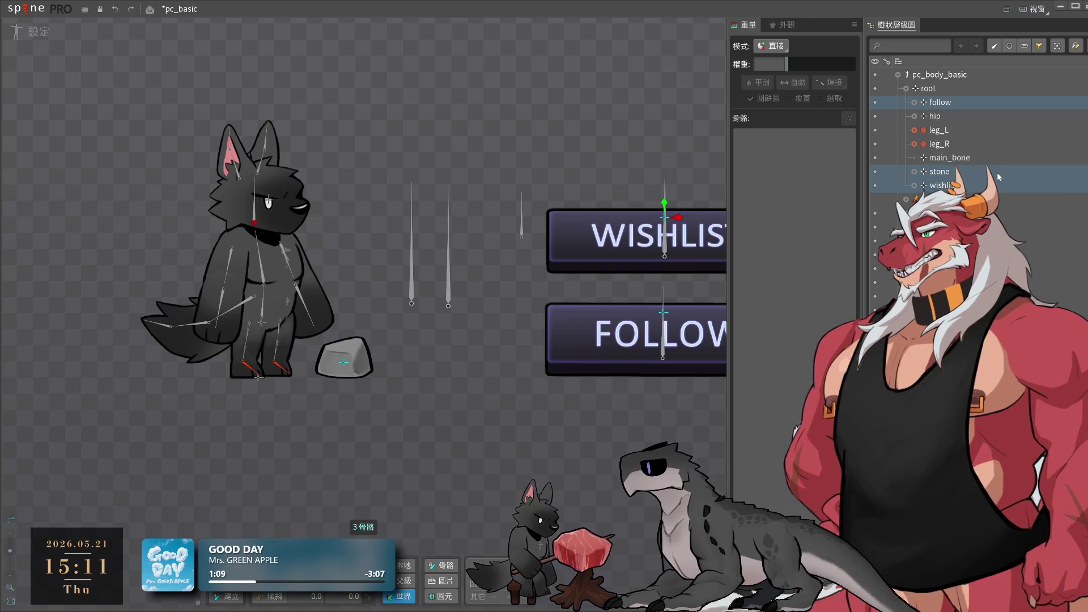
pyautogui.click(958, 144)
pyautogui.keyDown('shift'); pyautogui.click(944, 118); pyautogui.keyUp('shift')
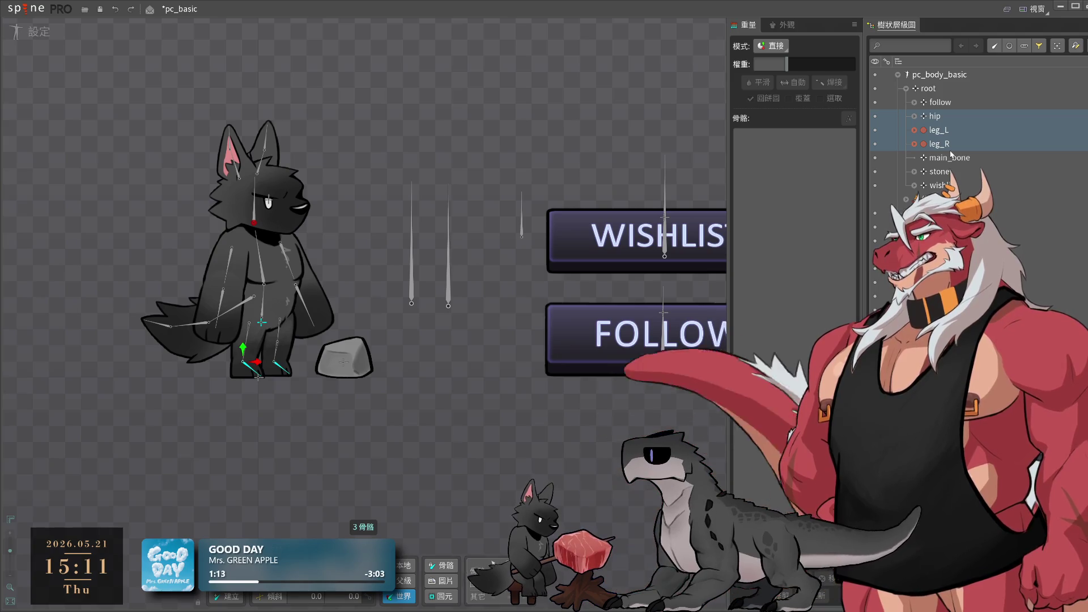
pyautogui.moveTo(941, 144); pyautogui.dragTo(950, 159)
pyautogui.click(914, 117)
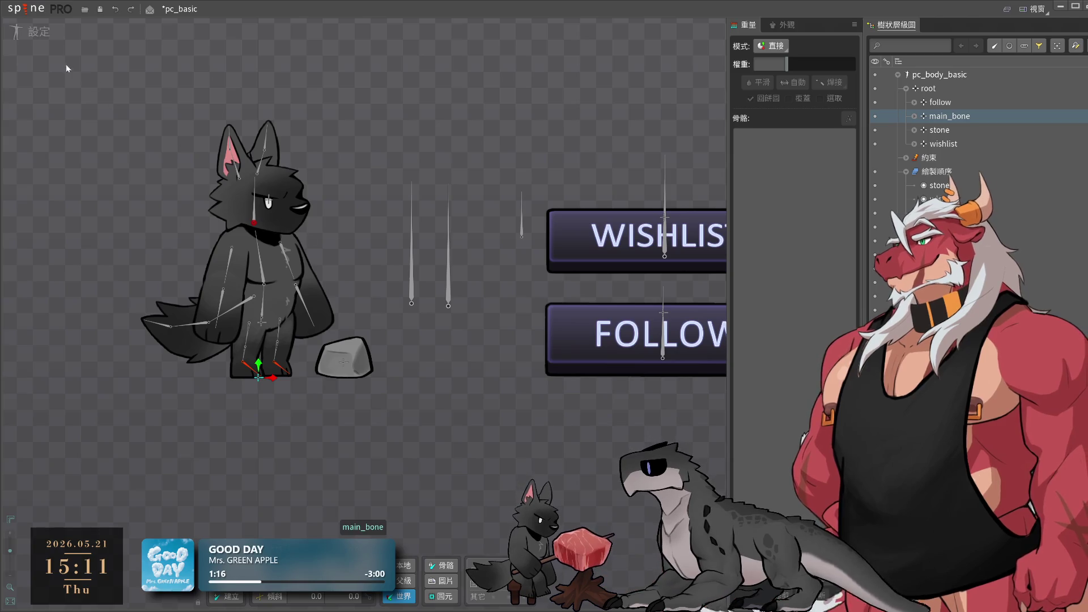
pyautogui.click(26, 34)
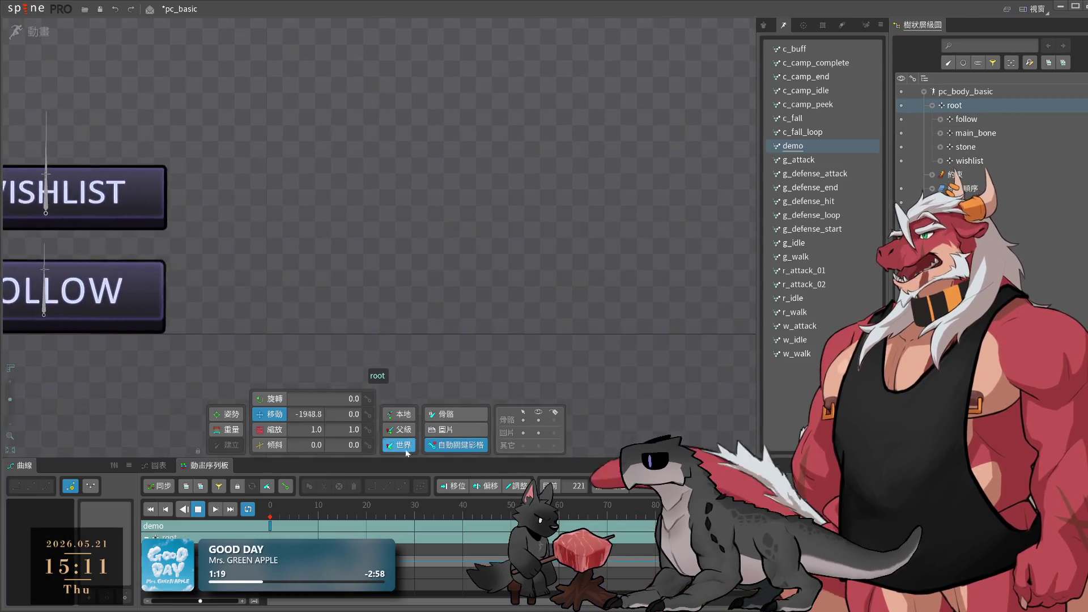
# - Paste the copied movement keys onto main_bone at frame 0 and play the demo
pyautogui.scroll(-4, 392, 305)
pyautogui.scroll(-5, 408, 504)
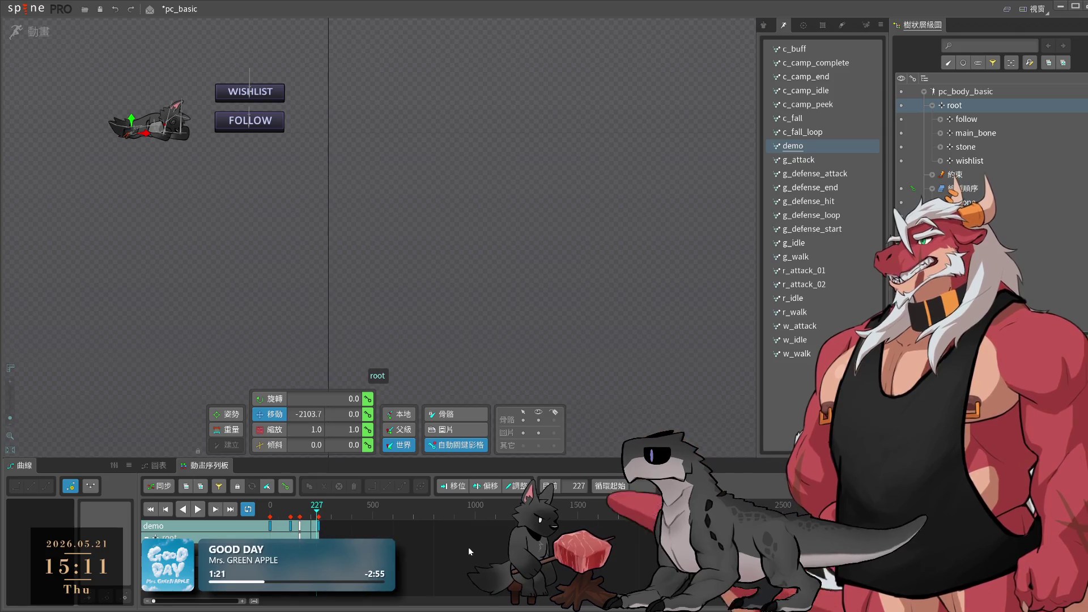
pyautogui.click(248, 509)
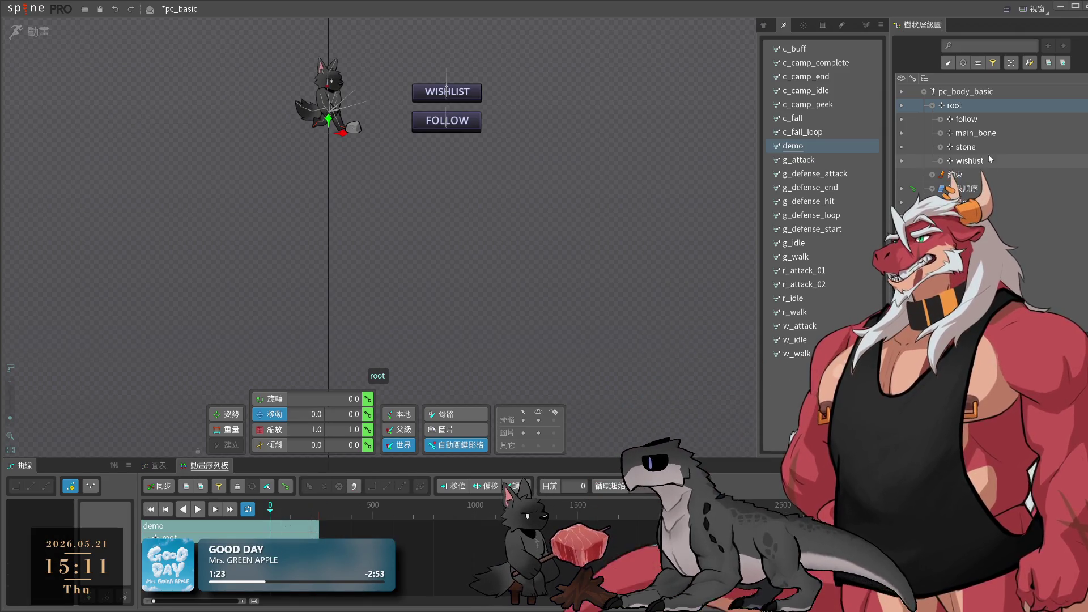
pyautogui.click(953, 132)
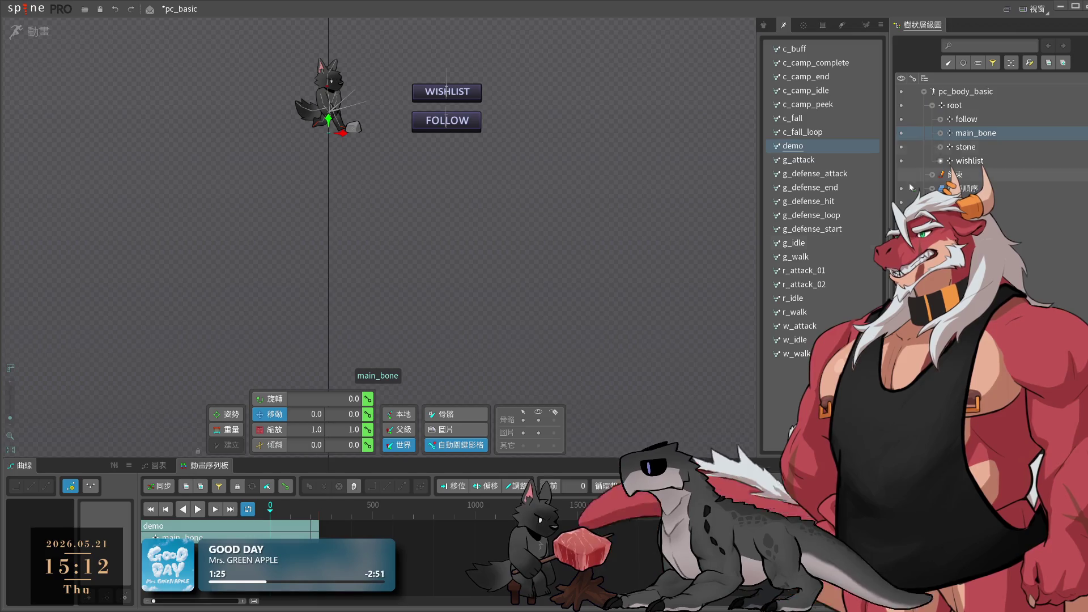
pyautogui.hotkey('ctrl', 'v')
pyautogui.press('space')
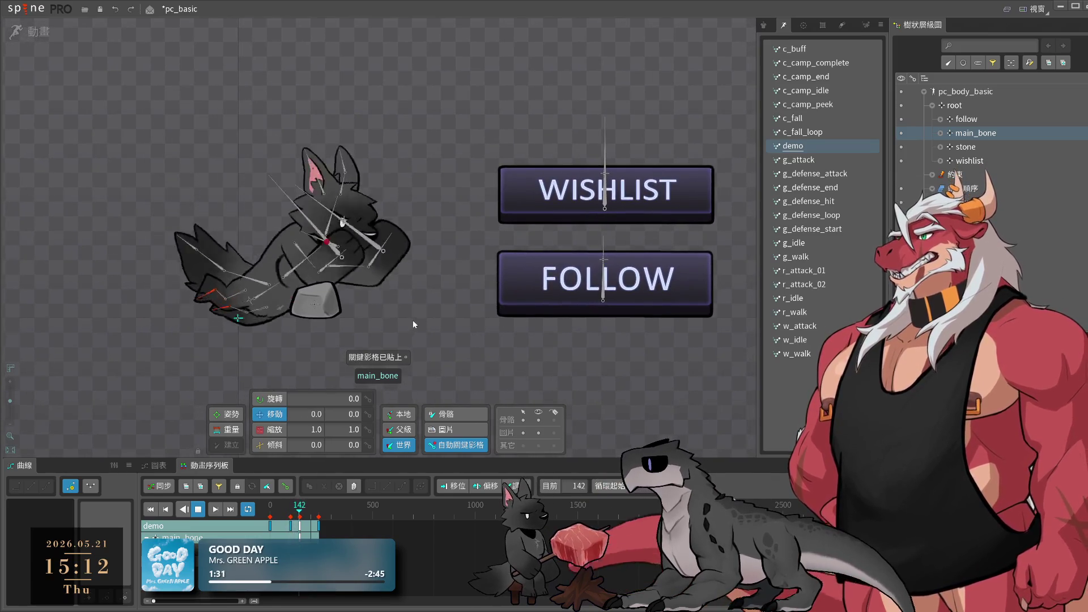
# - Check the stone and root bones, then return to setup mode
pyautogui.click(316, 304)
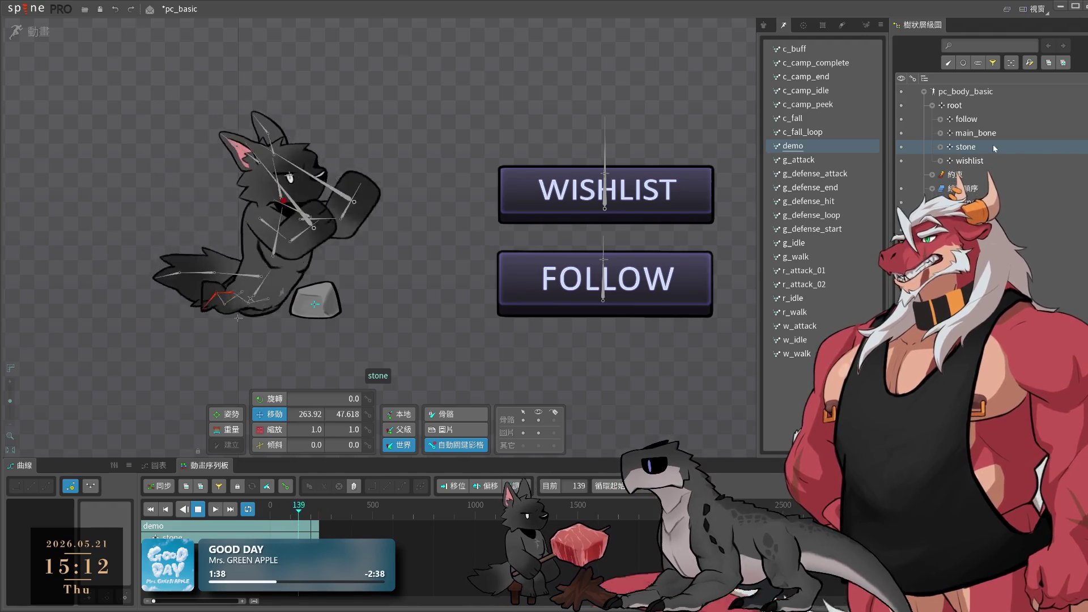
pyautogui.click(954, 105)
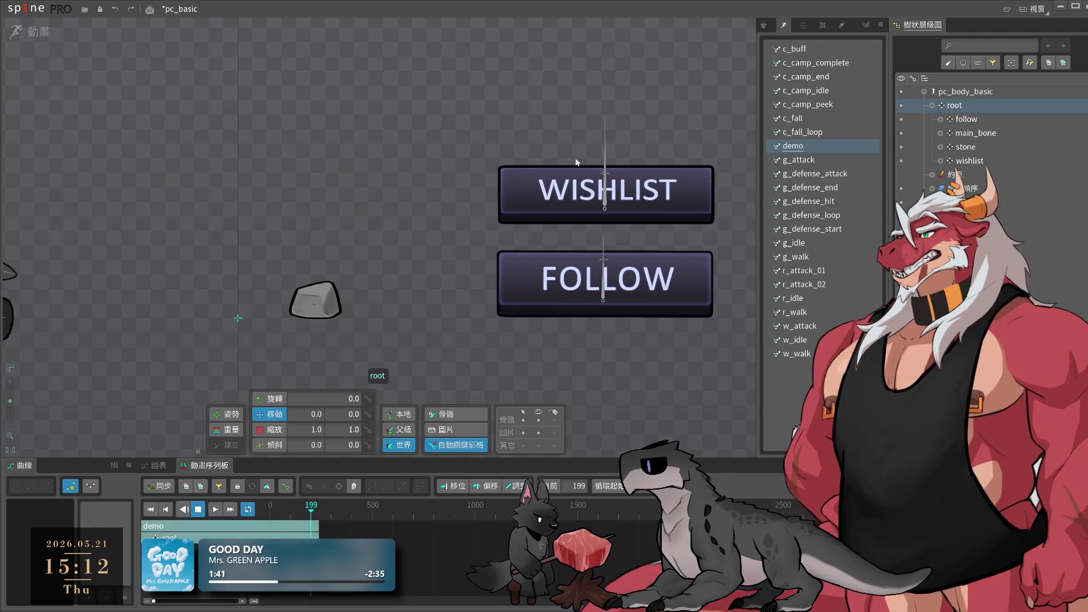
pyautogui.click(31, 32)
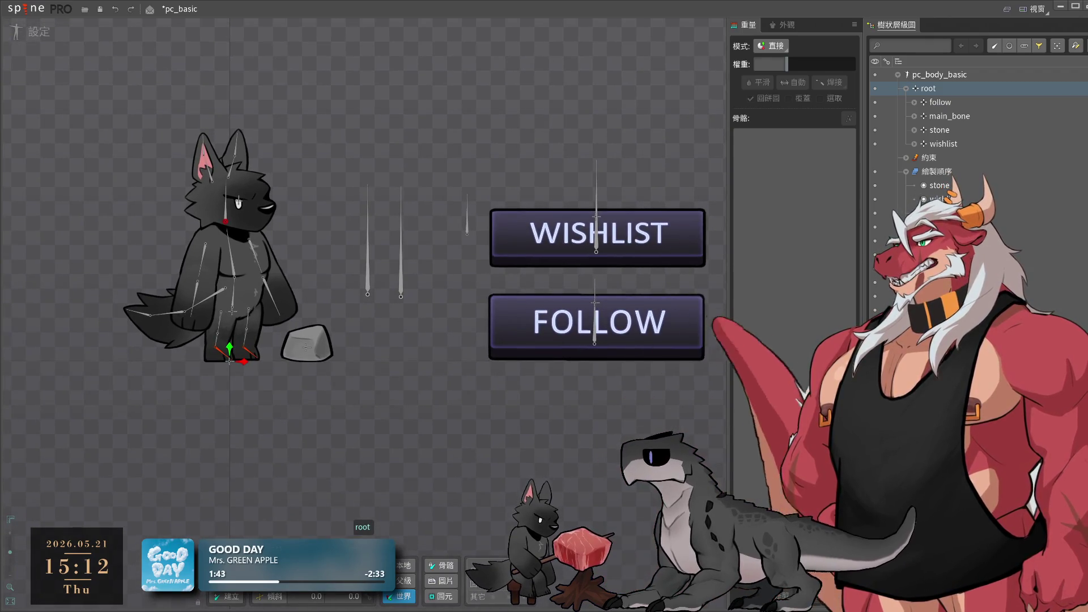
# - Create a new bone under root named obj_bone
pyautogui.click(919, 566)
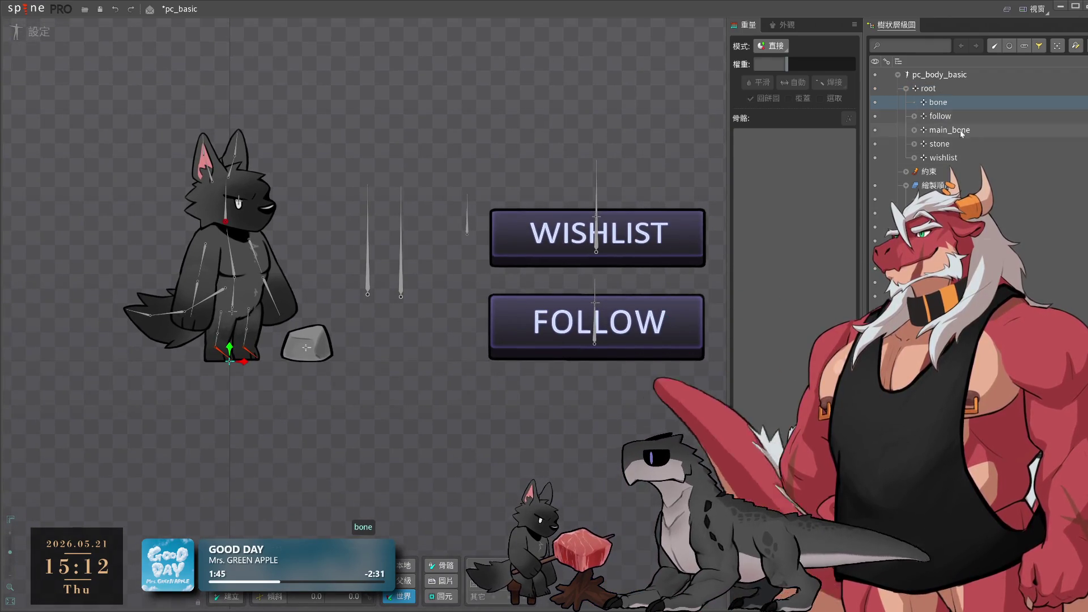
pyautogui.press('F2')
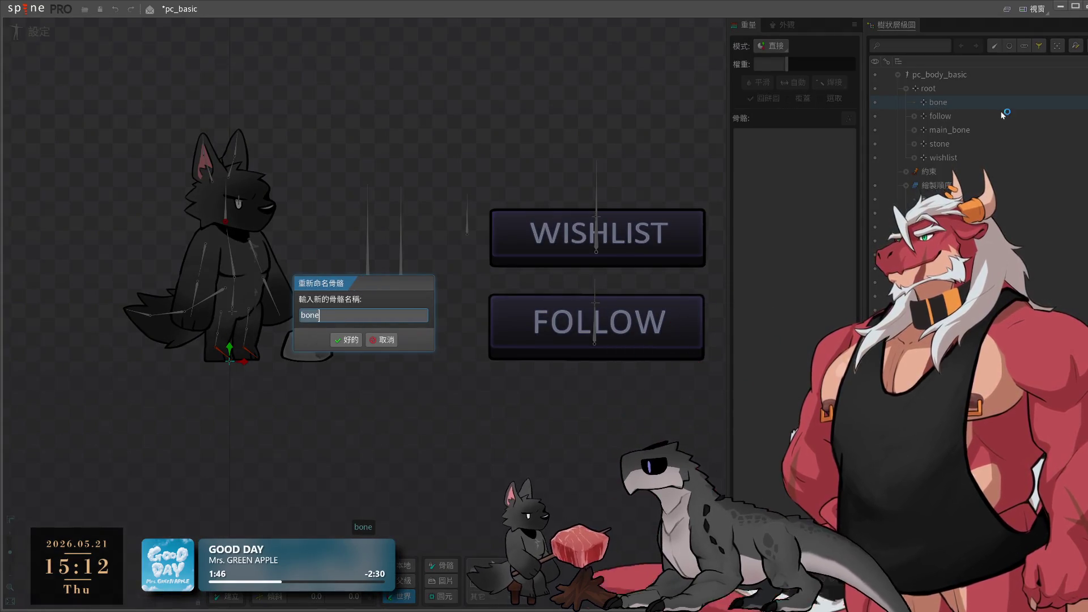
pyautogui.write('ob')
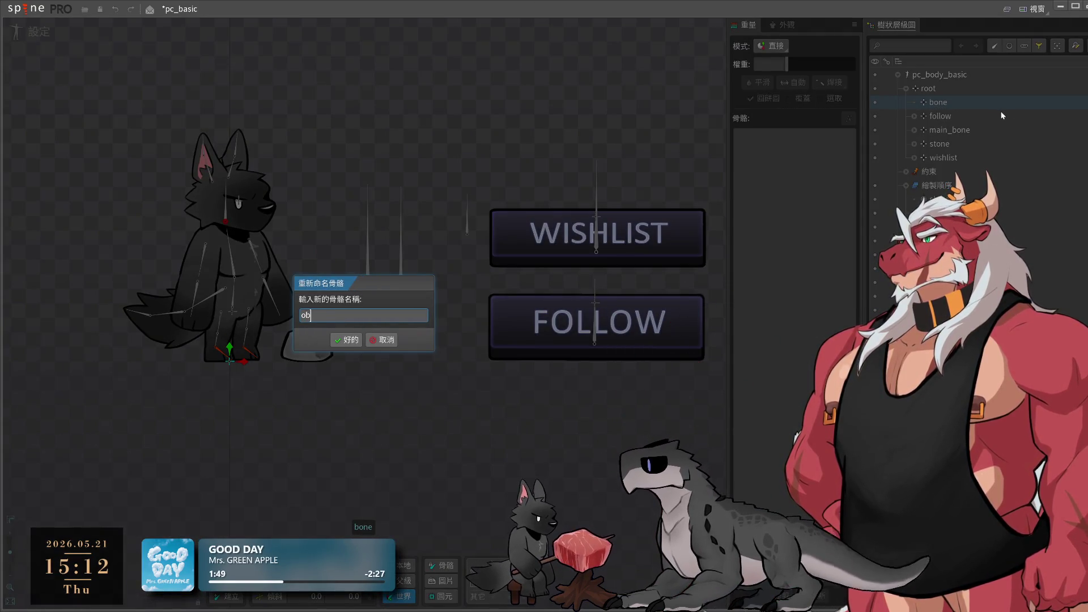
pyautogui.write('j_')
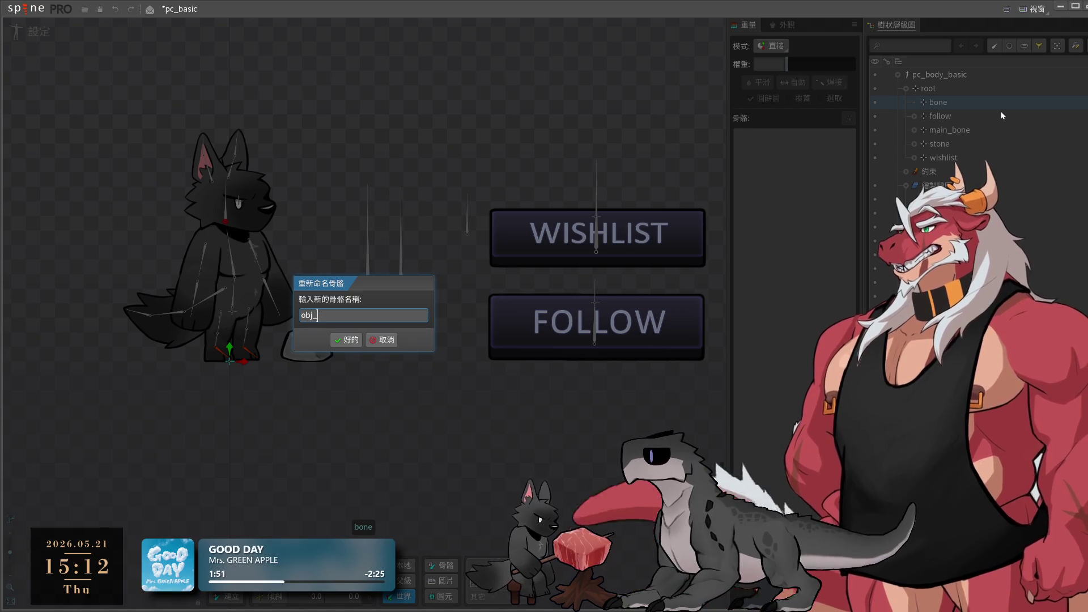
pyautogui.write('bone')
pyautogui.press('Return')
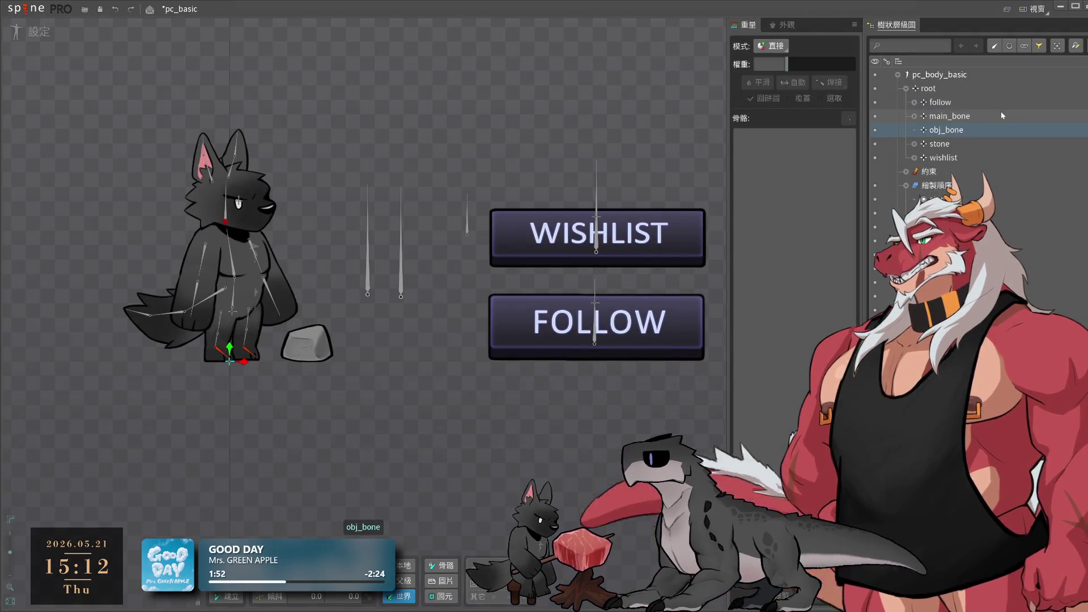
# - Move the follow, stone and wishlist bones under obj_bone, undoing a trial shift
pyautogui.click(962, 143)
pyautogui.keyDown('ctrl'); pyautogui.click(944, 158); pyautogui.keyUp('ctrl')
pyautogui.keyDown('ctrl'); pyautogui.click(941, 102); pyautogui.keyUp('ctrl')
pyautogui.moveTo(953, 102); pyautogui.dragTo(951, 116)
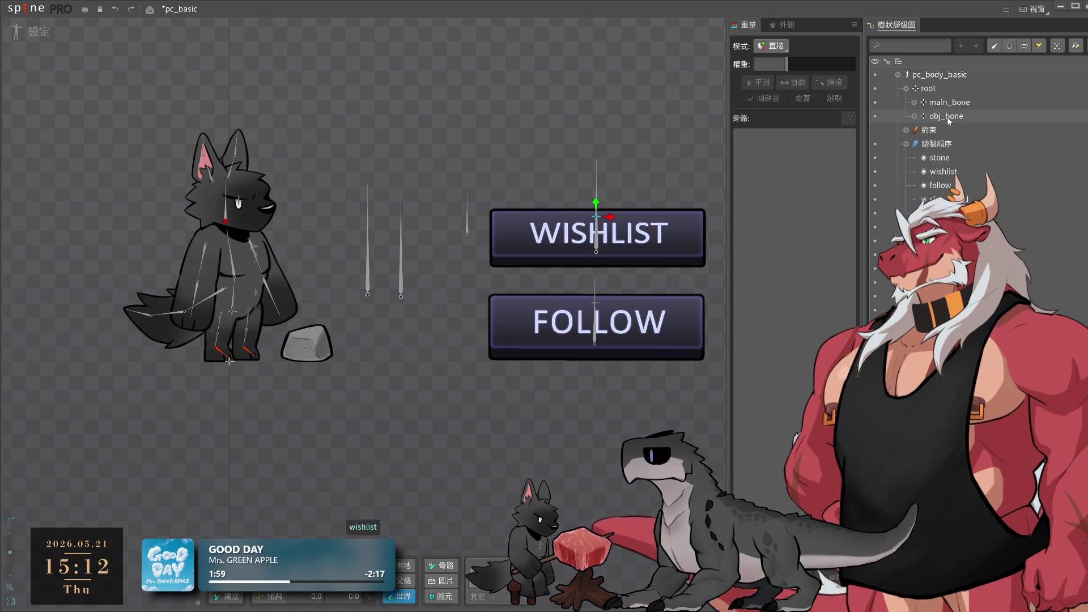
pyautogui.click(946, 116)
pyautogui.moveTo(242, 363); pyautogui.dragTo(324, 363)
pyautogui.hotkey('ctrl', 'z')
# - Reposition and stretch the WISHLIST button, moving it left off the FOLLOW button
pyautogui.click(585, 241)
pyautogui.moveTo(607, 217)
pyautogui.mouseDown()
pyautogui.moveTo(443, 216)
pyautogui.moveTo(515, 213)
pyautogui.moveTo(526, 310)
pyautogui.moveTo(533, 295)
pyautogui.mouseUp()
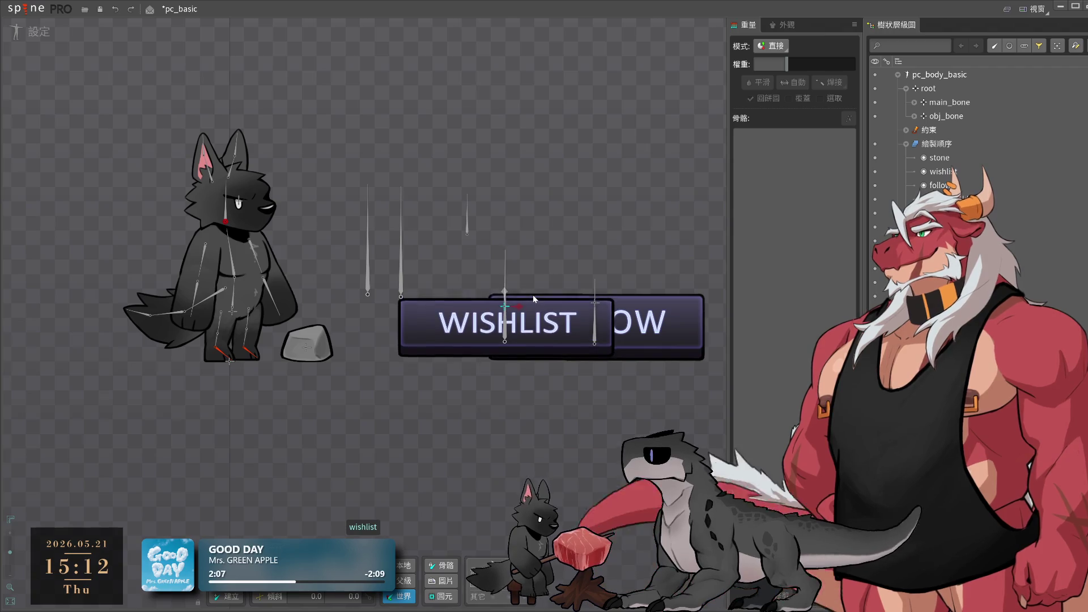
pyautogui.click(622, 330)
pyautogui.scroll(3, 625, 331)
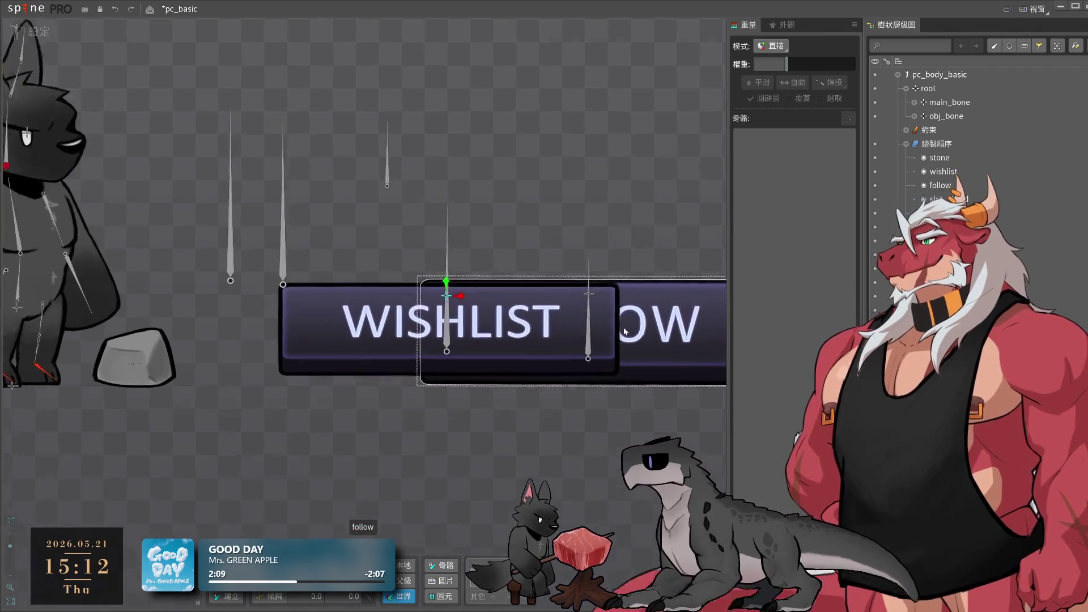
pyautogui.moveTo(479, 340); pyautogui.dragTo(397, 317)
pyautogui.scroll(2, 398, 275)
pyautogui.moveTo(398, 275); pyautogui.dragTo(399, 270)
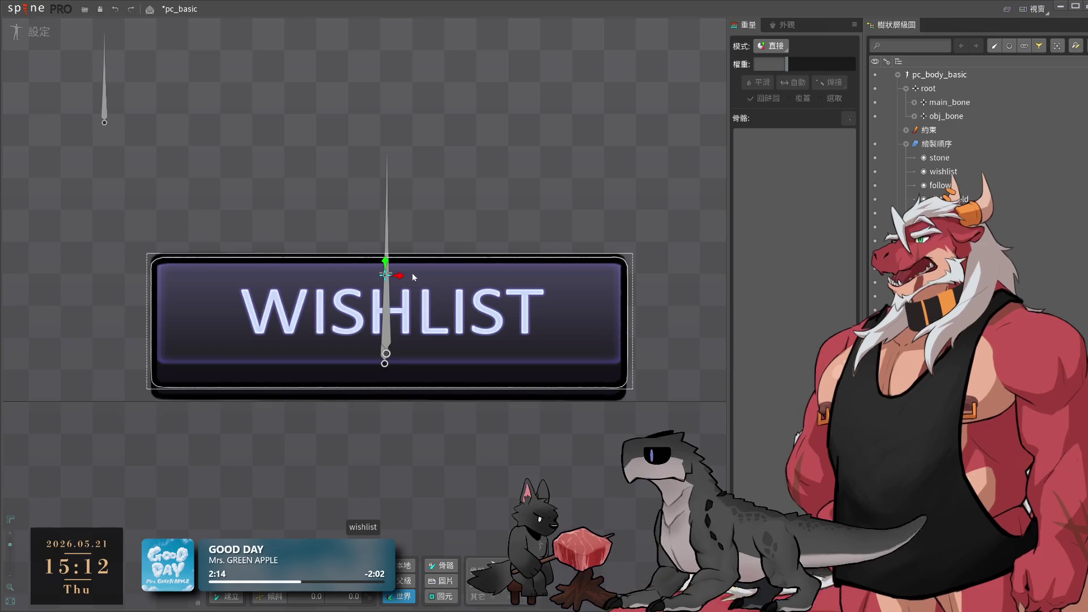
pyautogui.moveTo(387, 264); pyautogui.dragTo(387, 258)
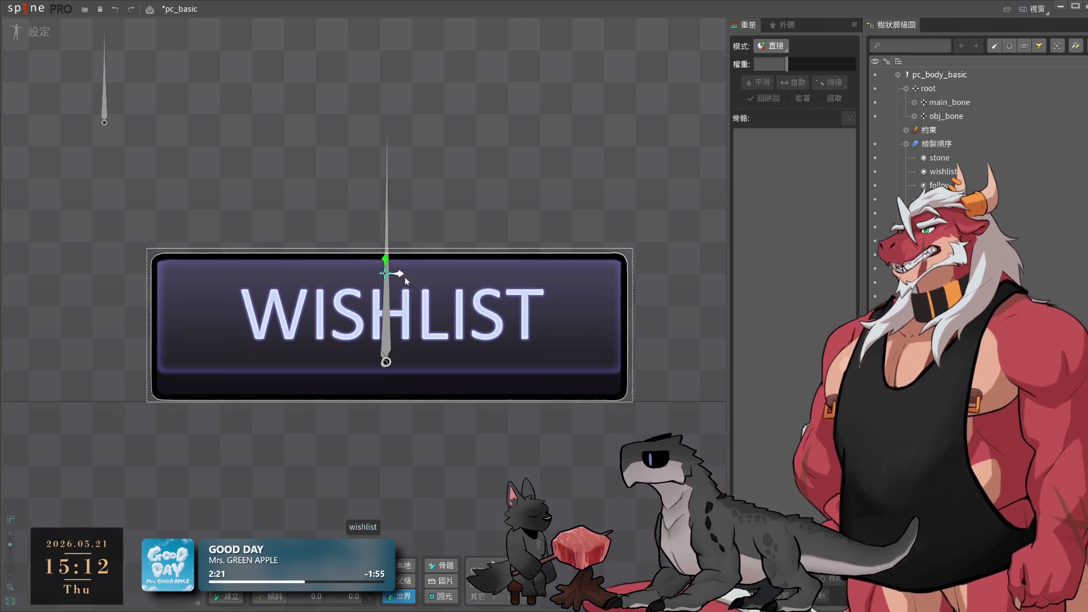
pyautogui.scroll(-5, 475, 308)
pyautogui.scroll(-1, 543, 322)
pyautogui.moveTo(409, 316); pyautogui.dragTo(285, 316)
pyautogui.moveTo(324, 324); pyautogui.dragTo(315, 323)
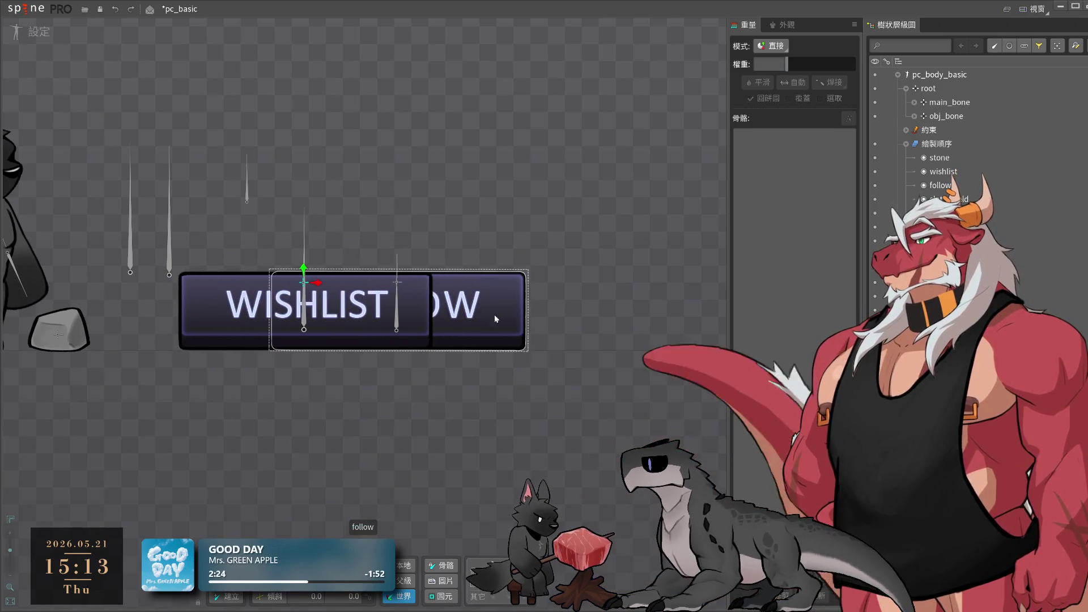
# - Move the FOLLOW button right, clear of WISHLIST, and clear the selection
pyautogui.click(400, 286)
pyautogui.moveTo(409, 286); pyautogui.dragTo(636, 286)
pyautogui.scroll(-3, 434, 332)
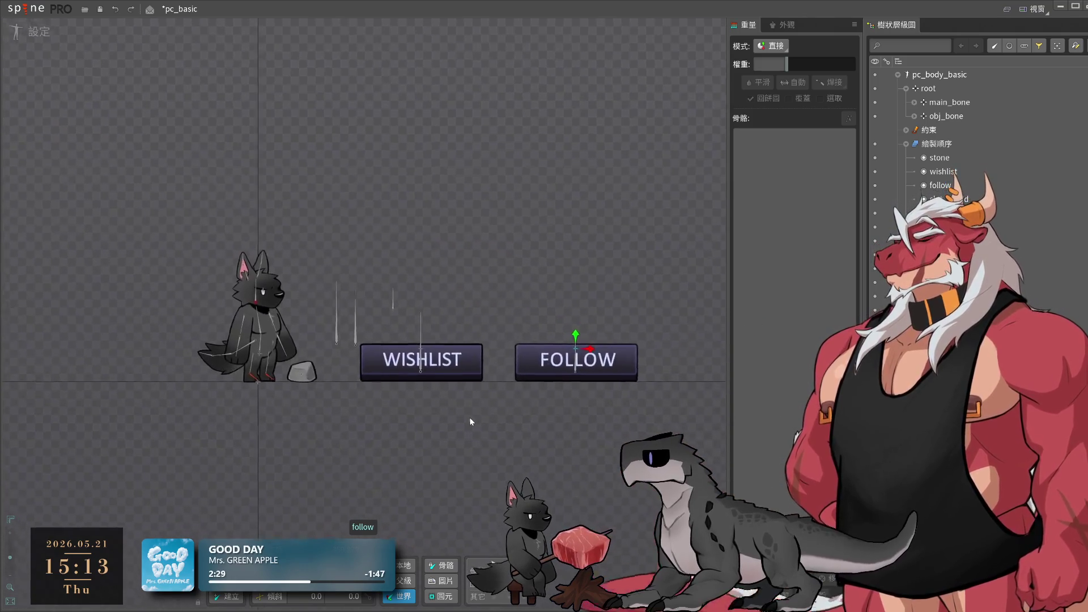
pyautogui.scroll(2, 469, 417)
pyautogui.click(392, 299)
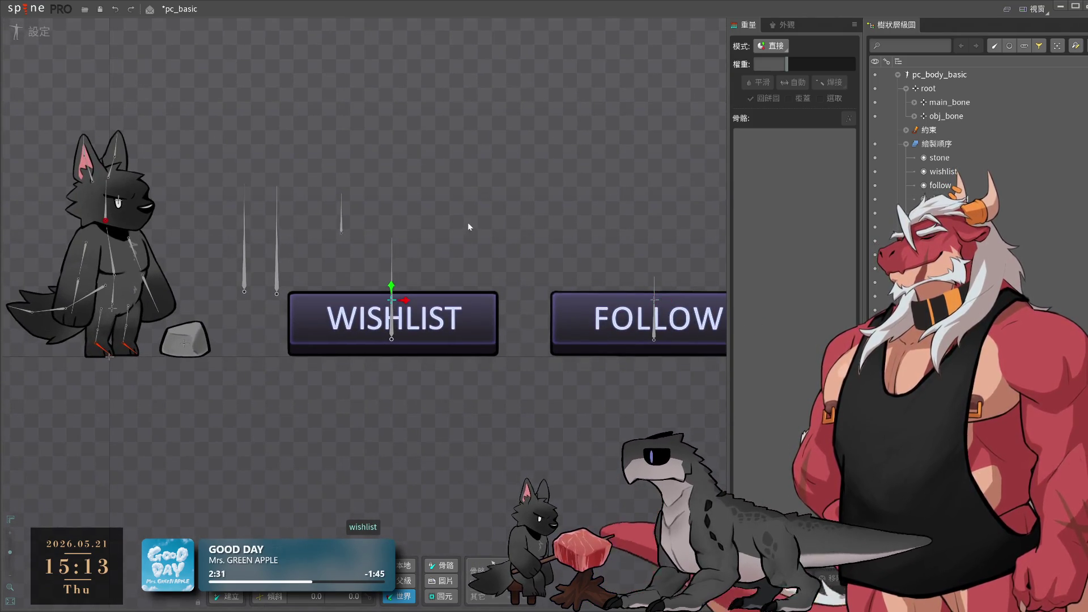
pyautogui.click(491, 338)
pyautogui.scroll(-1, 491, 338)
pyautogui.press('Escape')
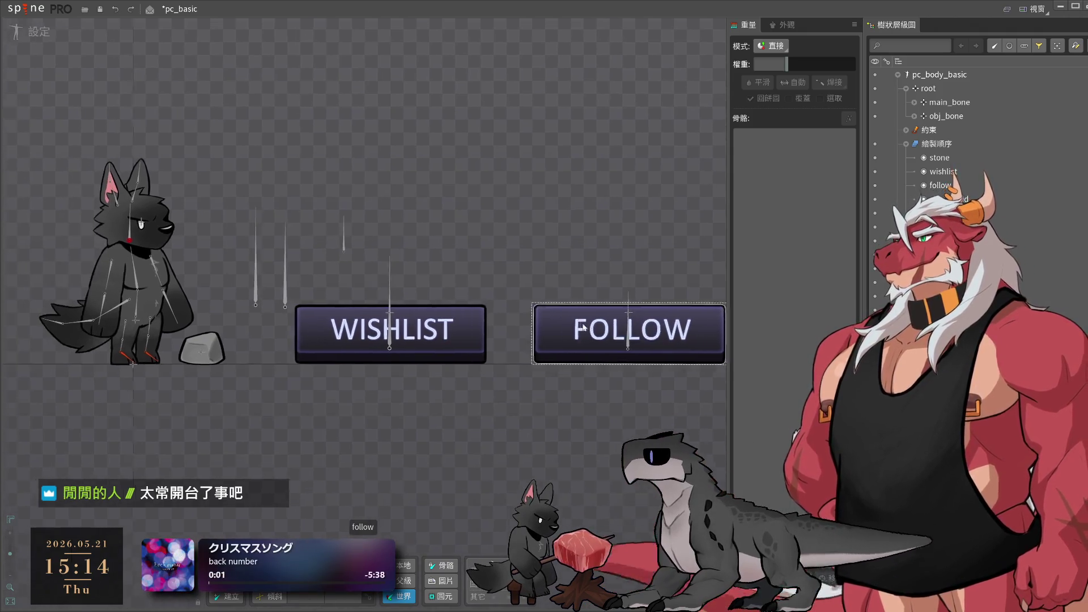
# - Switch to animate mode with the demo animation showing
pyautogui.click(35, 32)
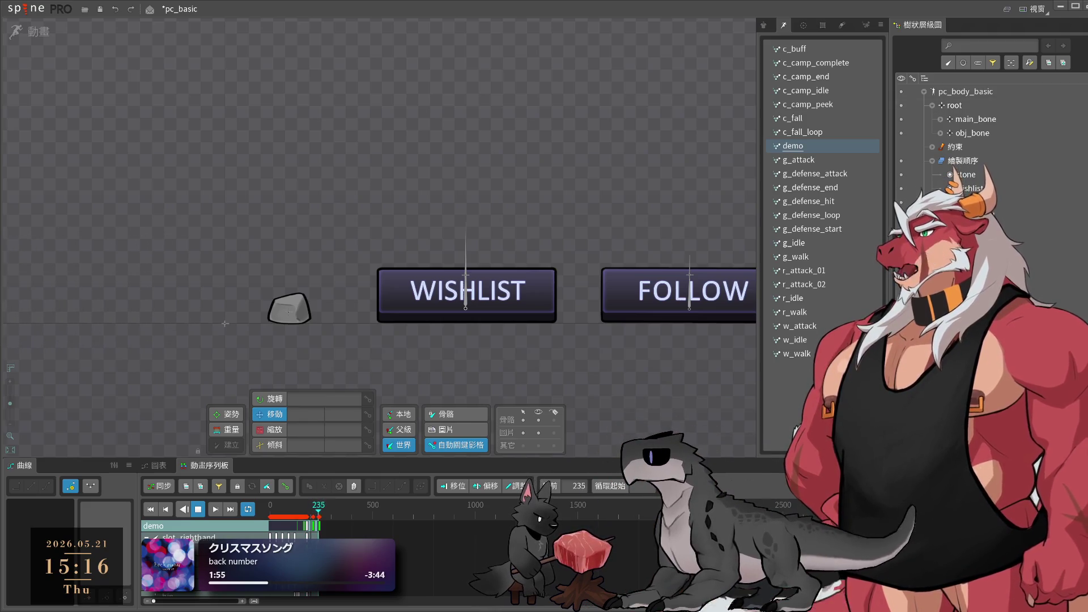
# - Select main_bone's movement key in the demo timeline, then select obj_bone to receive it
pyautogui.click(980, 119)
pyautogui.click(979, 132)
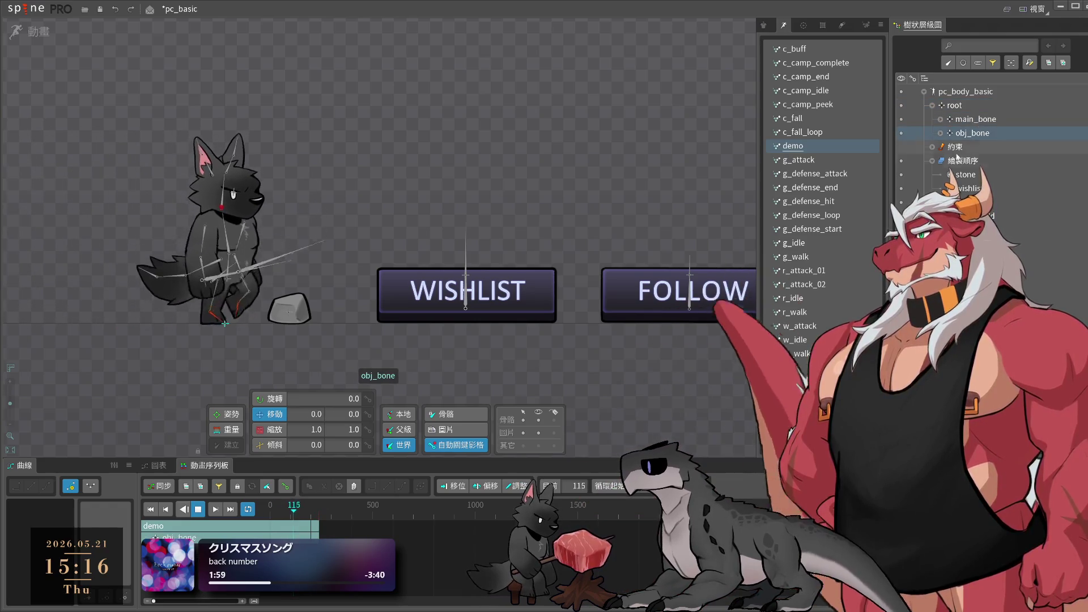
pyautogui.press('space')
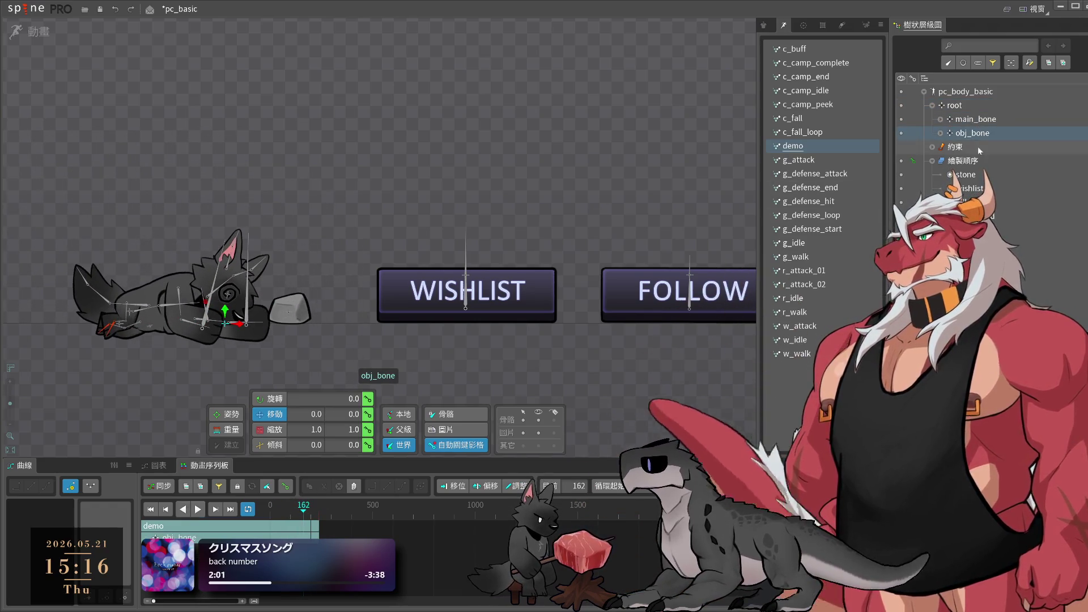
pyautogui.press('space')
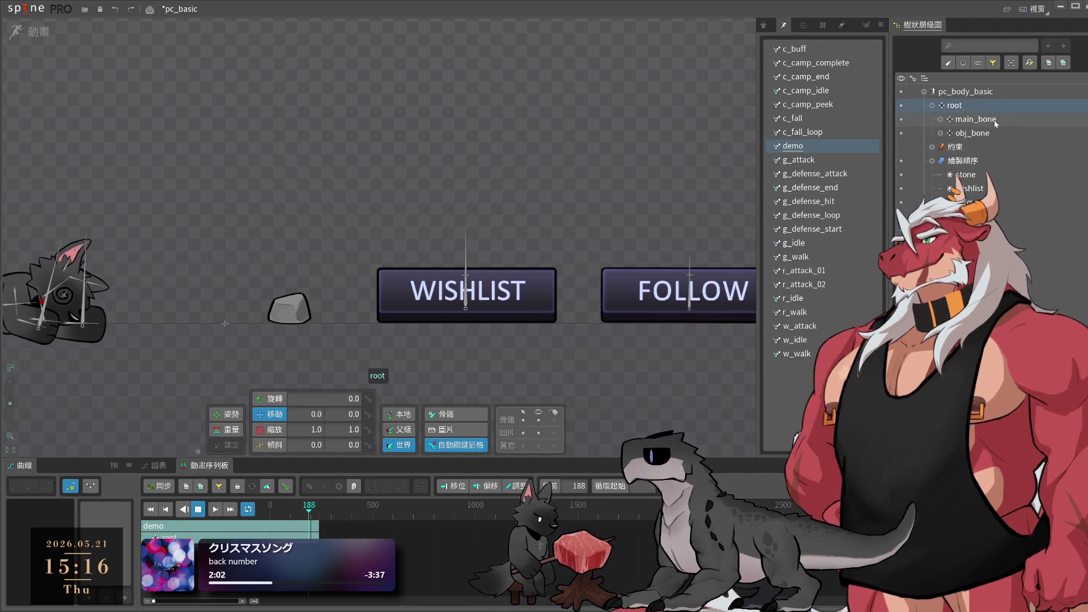
pyautogui.click(980, 119)
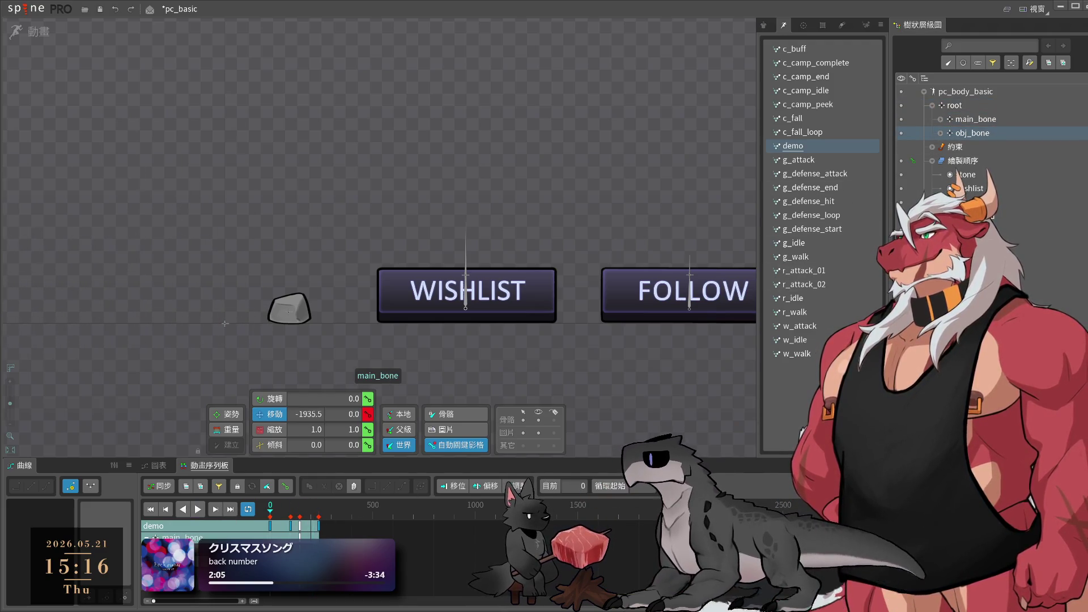
pyautogui.click(319, 526)
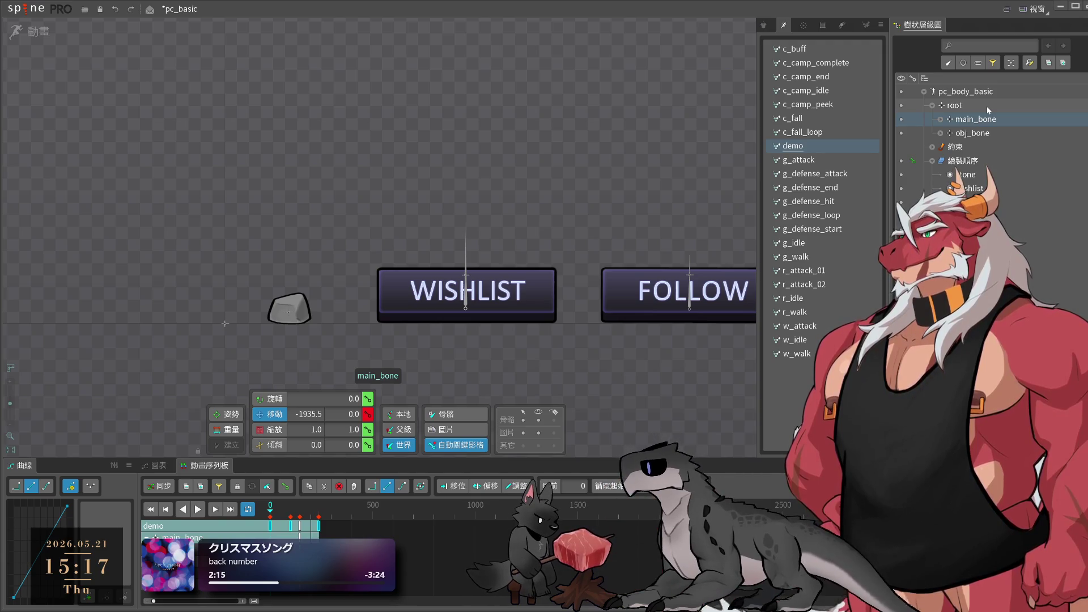
pyautogui.click(972, 132)
# - Paste the keys onto obj_bone, drag it and its buttons right, and play the demo
pyautogui.hotkey('ctrl', 'v')
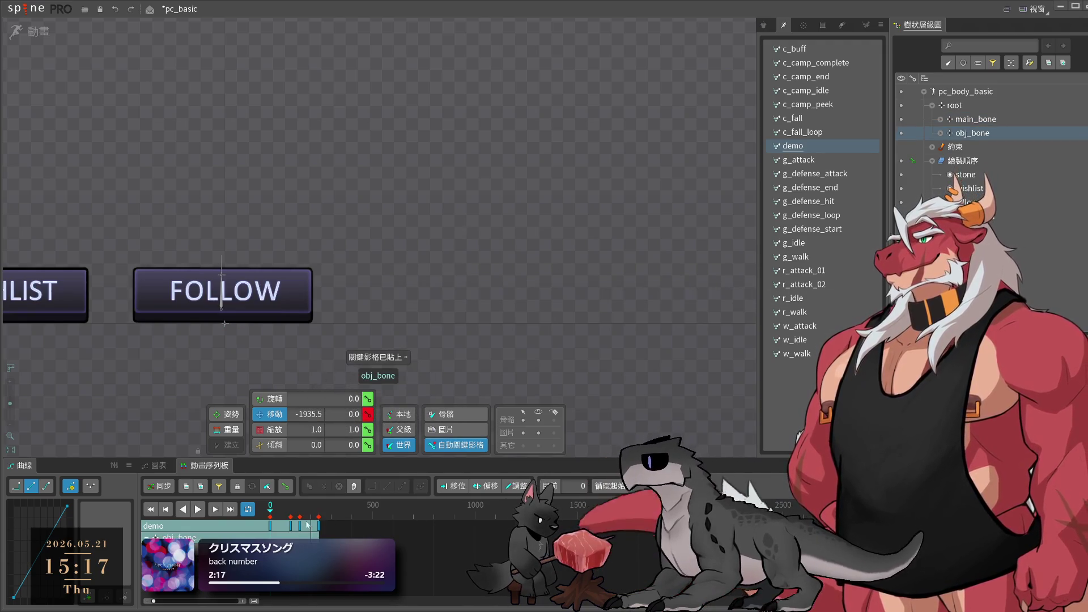
pyautogui.click(303, 512)
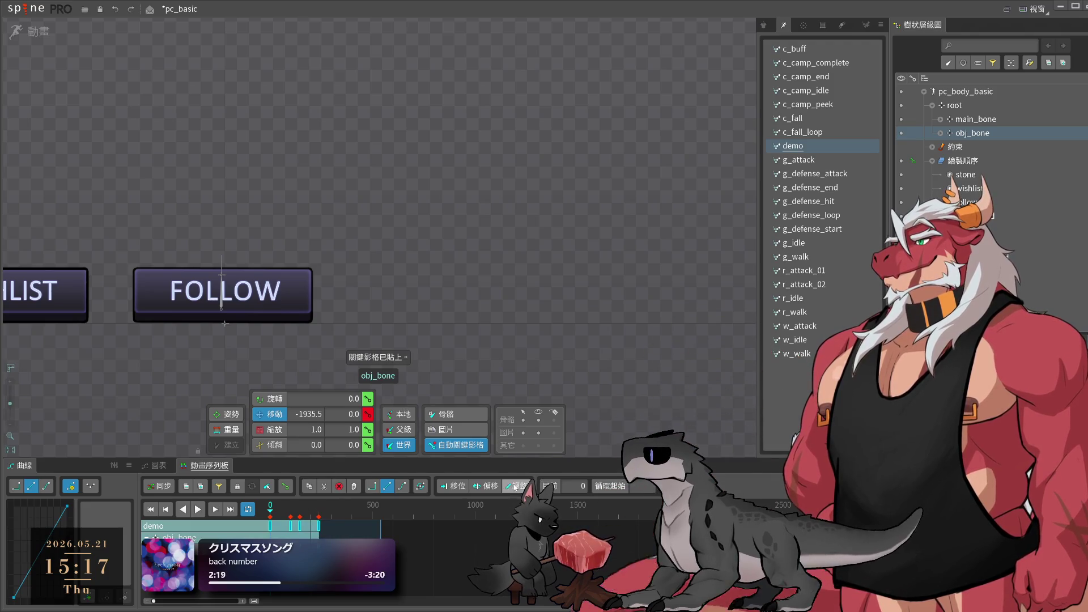
pyautogui.scroll(-3, 444, 354)
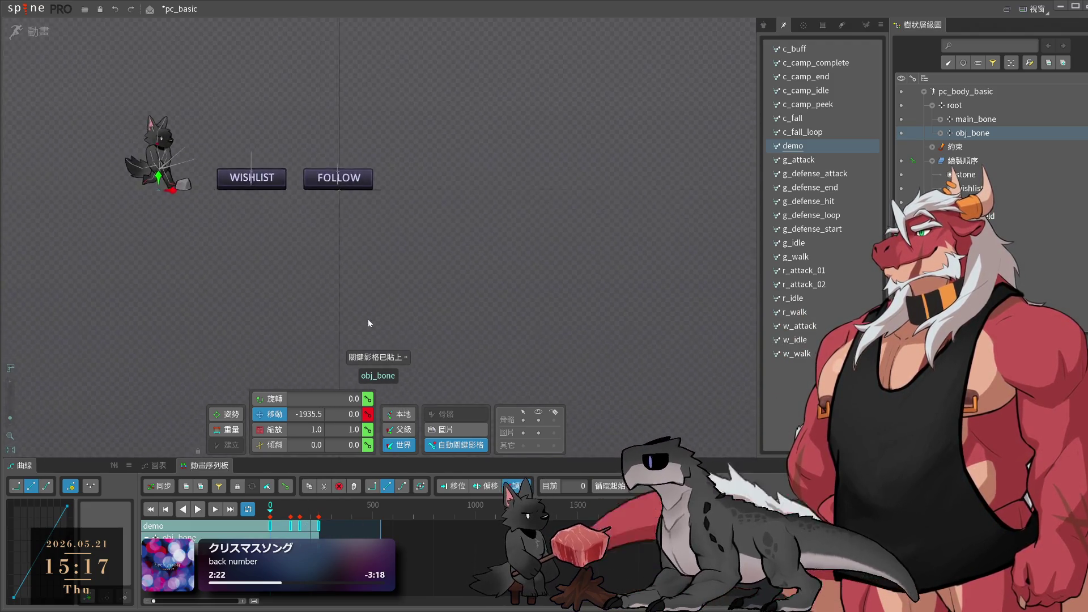
pyautogui.moveTo(224, 271); pyautogui.dragTo(668, 270)
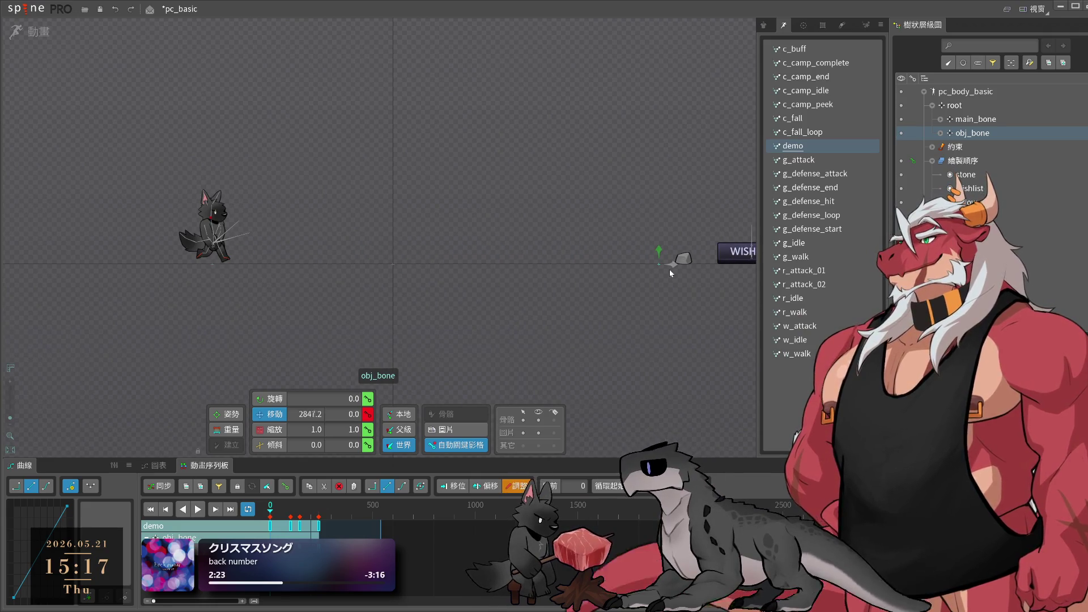
pyautogui.press('space')
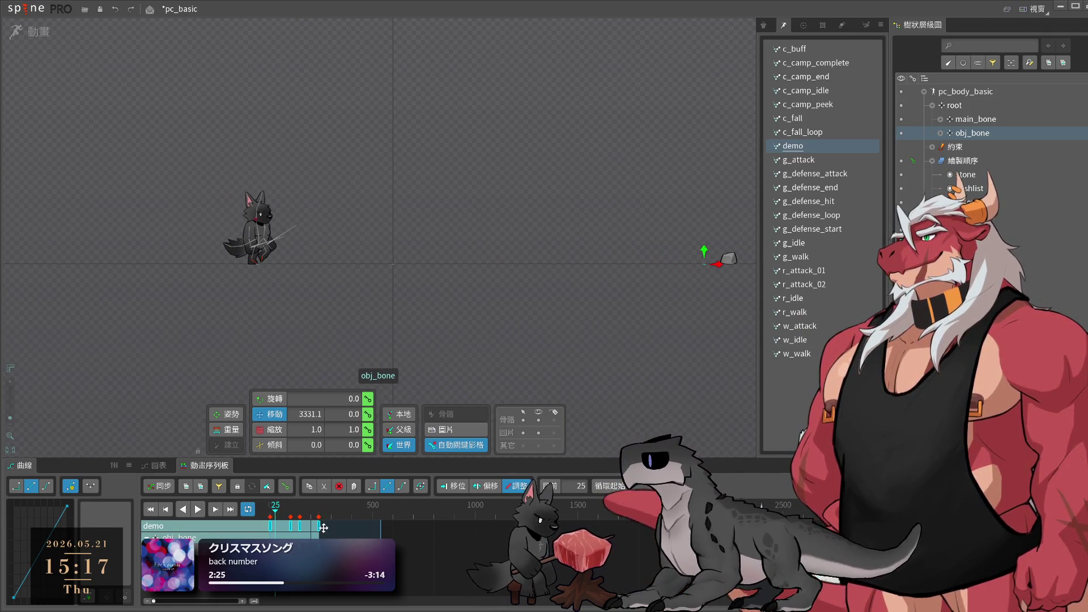
# - Copy the stone key at frame 145 and bring the playhead back to frame 0
pyautogui.scroll(1, 430, 303)
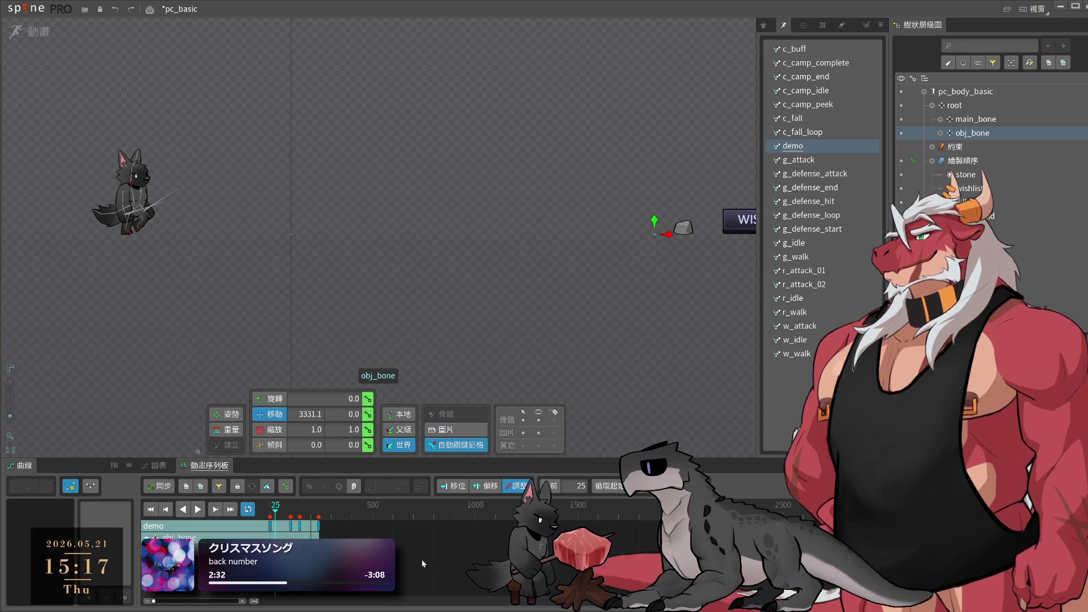
pyautogui.hotkey('alt', 'Right')
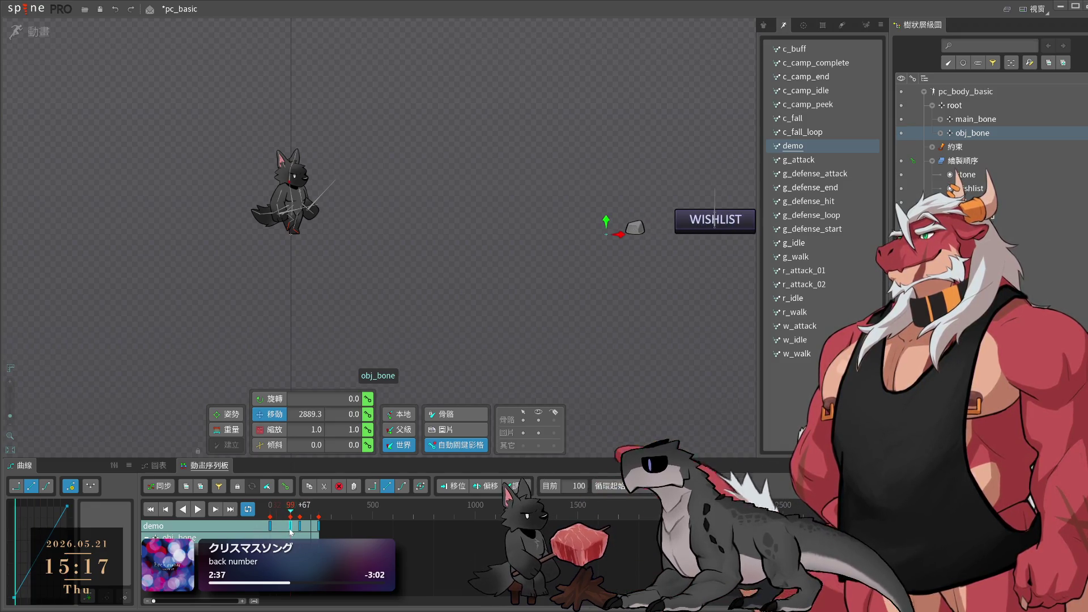
pyautogui.scroll(5, 290, 512)
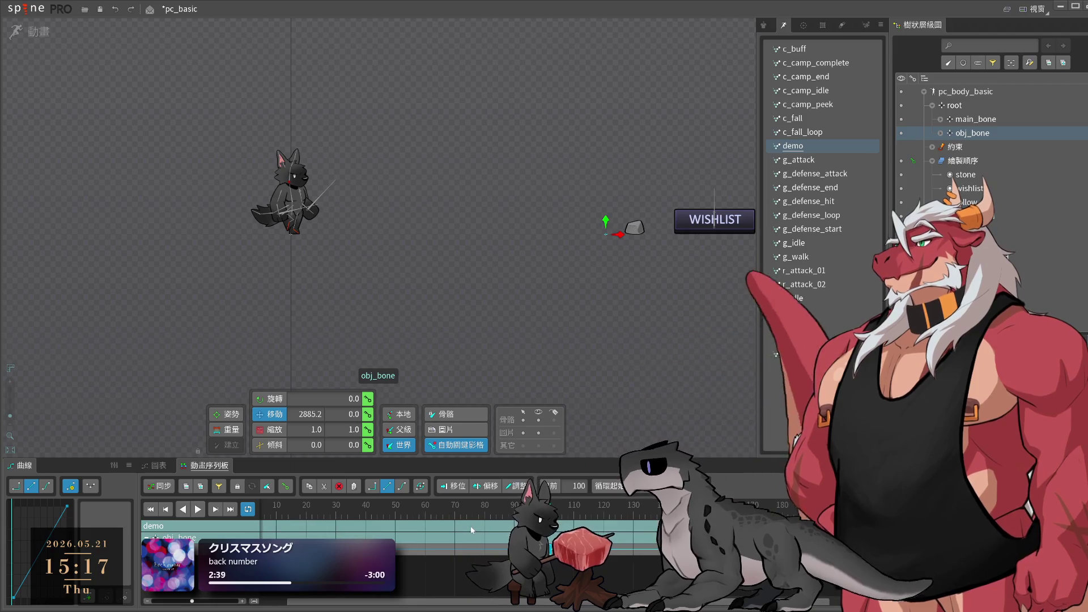
pyautogui.scroll(-5, 401, 510)
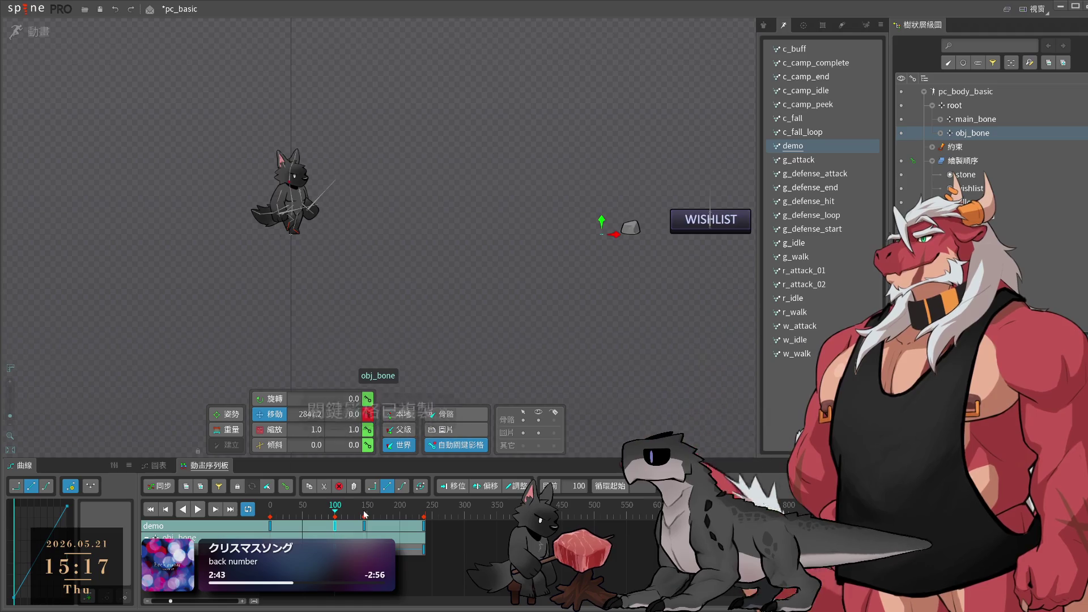
pyautogui.click(364, 514)
pyautogui.hotkey('ctrl', 'c')
pyautogui.moveTo(365, 513); pyautogui.dragTo(263, 528)
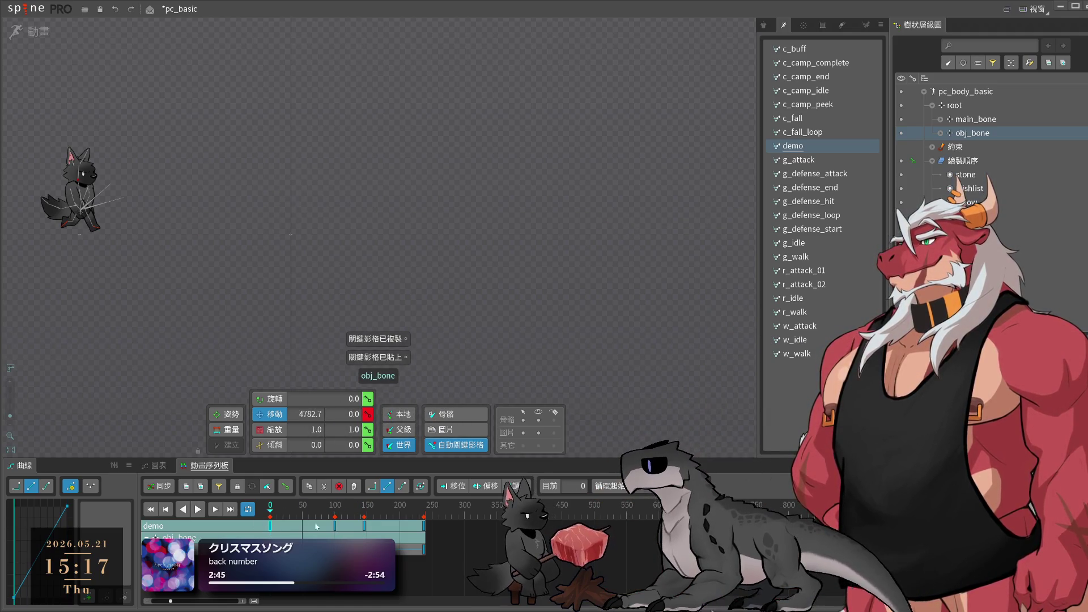
# - Preview the demo, then at frame 130 drag obj_bone so the stone sits beside the wolf
pyautogui.click(425, 517)
pyautogui.press('space')
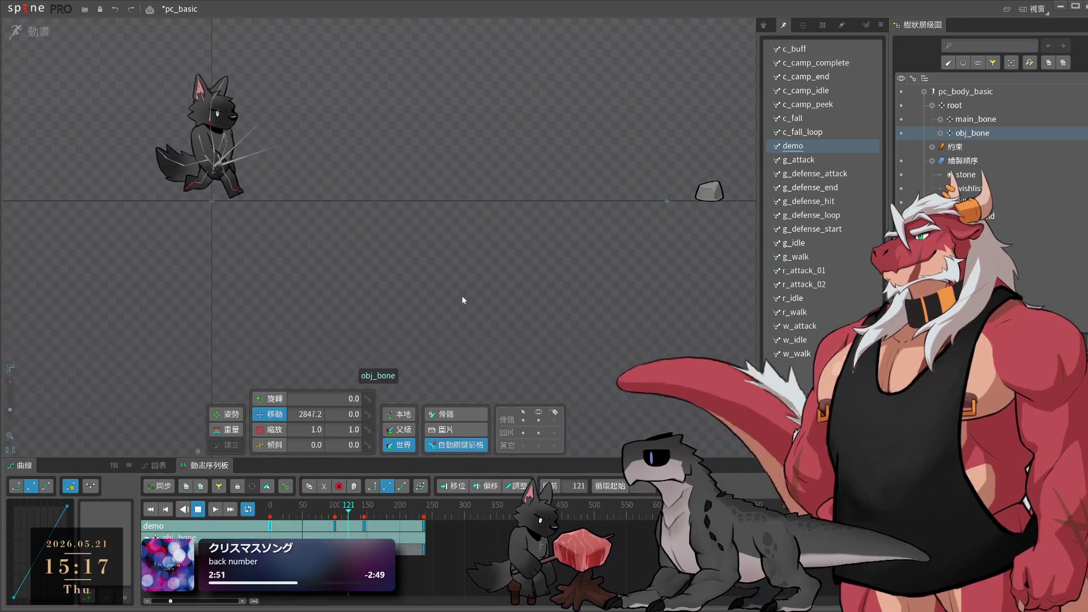
pyautogui.press('space')
pyautogui.moveTo(365, 527)
pyautogui.mouseDown()
pyautogui.moveTo(277, 526)
pyautogui.moveTo(356, 529)
pyautogui.mouseUp()
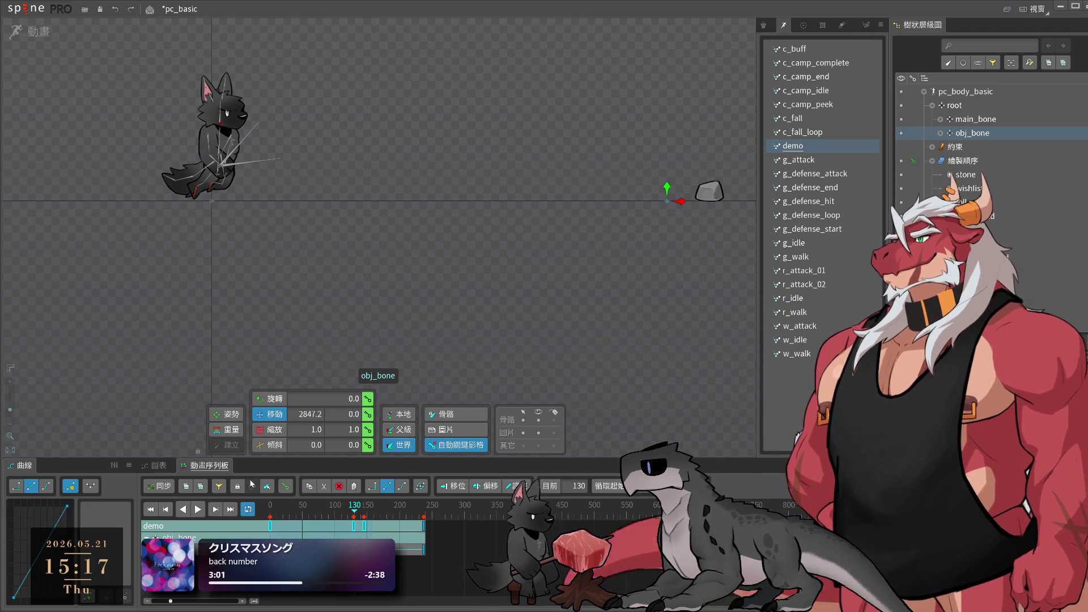
pyautogui.click(151, 508)
pyautogui.scroll(-3, 518, 290)
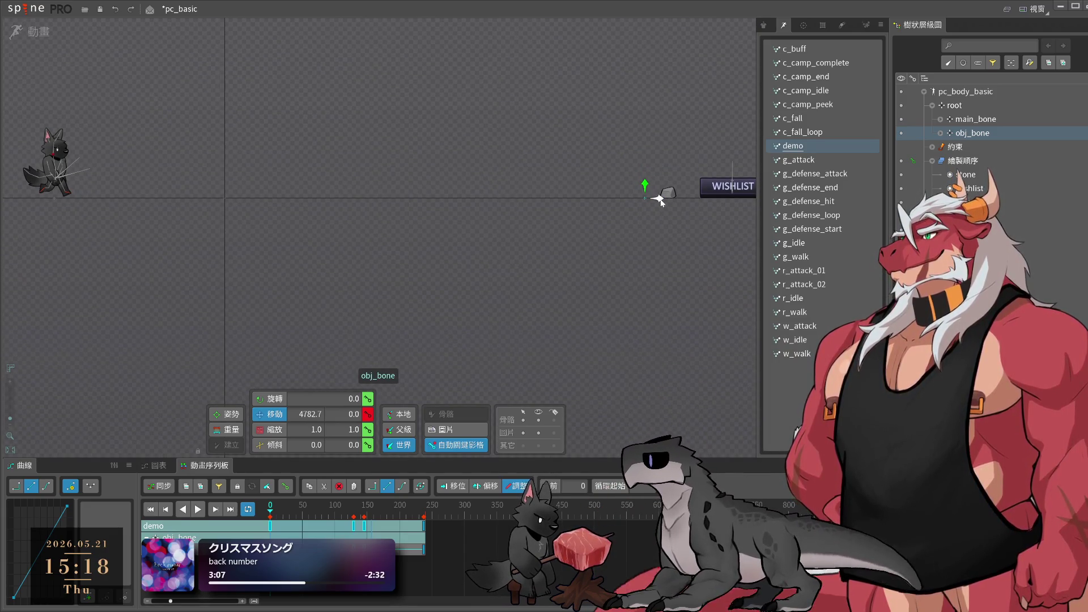
pyautogui.click(354, 516)
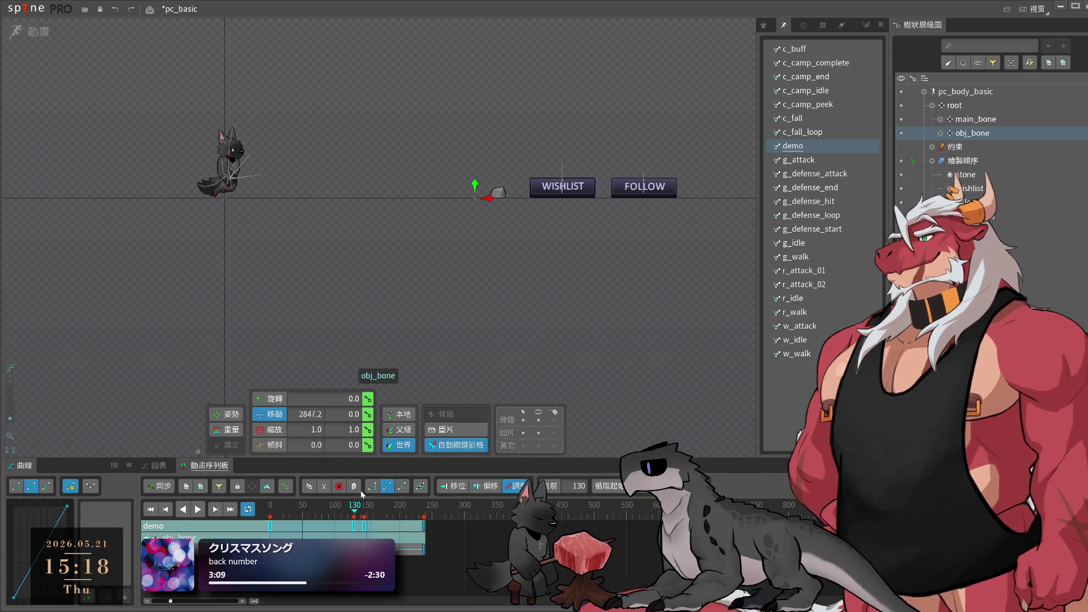
pyautogui.moveTo(491, 201); pyautogui.dragTo(222, 220)
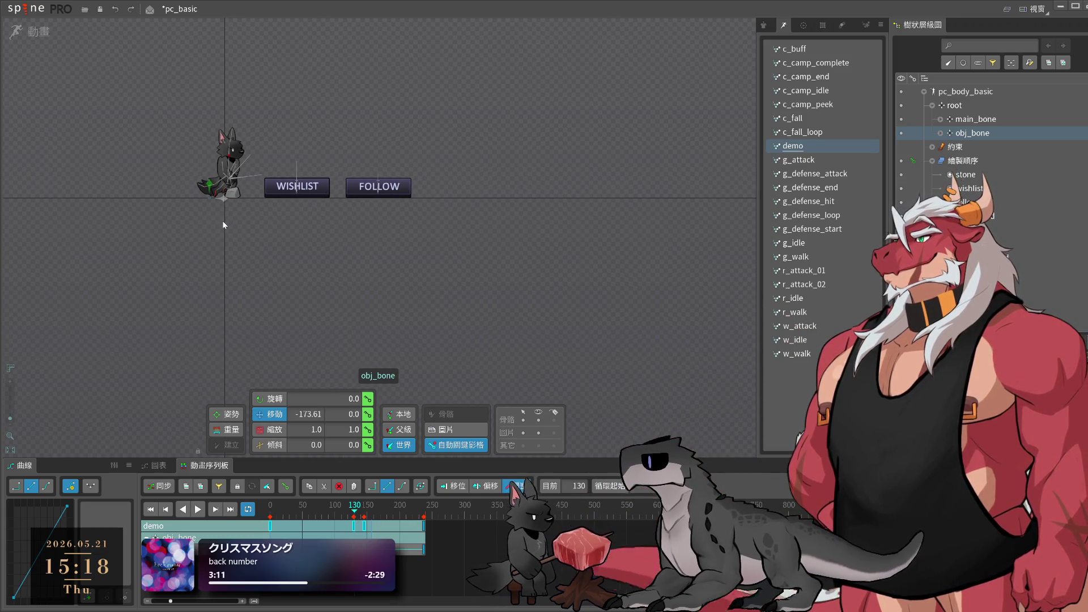
pyautogui.scroll(2, 427, 278)
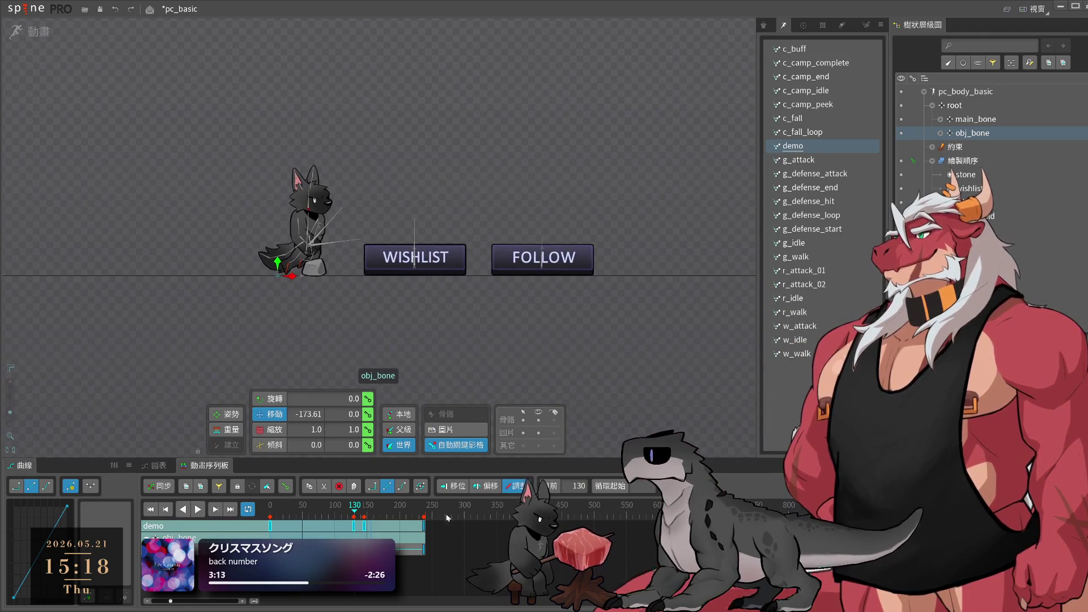
# - Redo the stone placement beside the wolf and play the demo through to frame 168
pyautogui.hotkey('ctrl', 'z')
pyautogui.moveTo(706, 278)
pyautogui.mouseDown()
pyautogui.moveTo(273, 305)
pyautogui.moveTo(294, 307)
pyautogui.mouseUp()
pyautogui.click(401, 304)
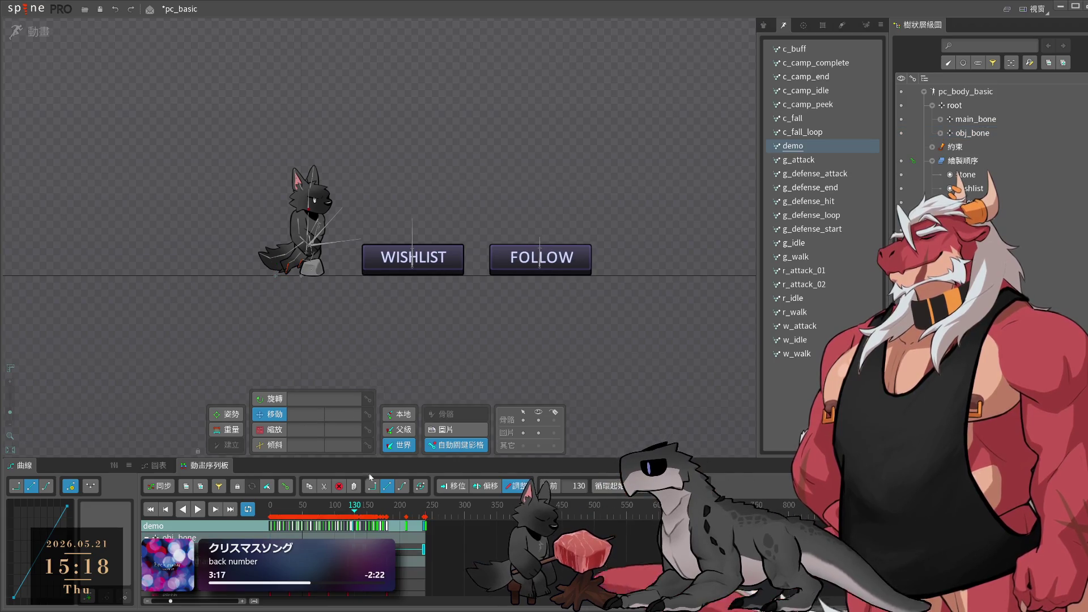
pyautogui.click(198, 508)
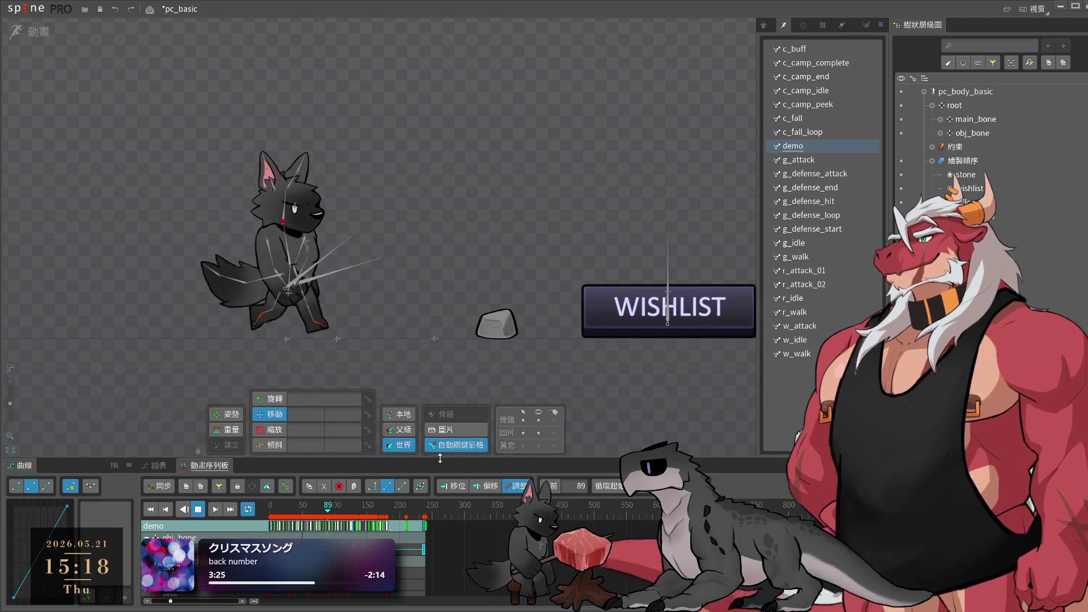
pyautogui.press('space')
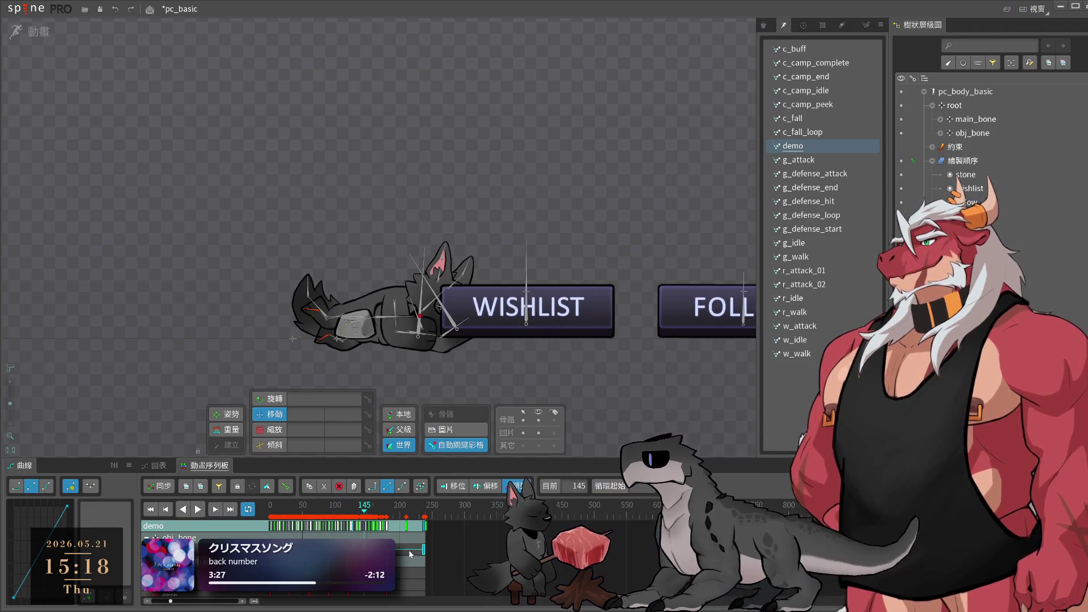
pyautogui.click(424, 553)
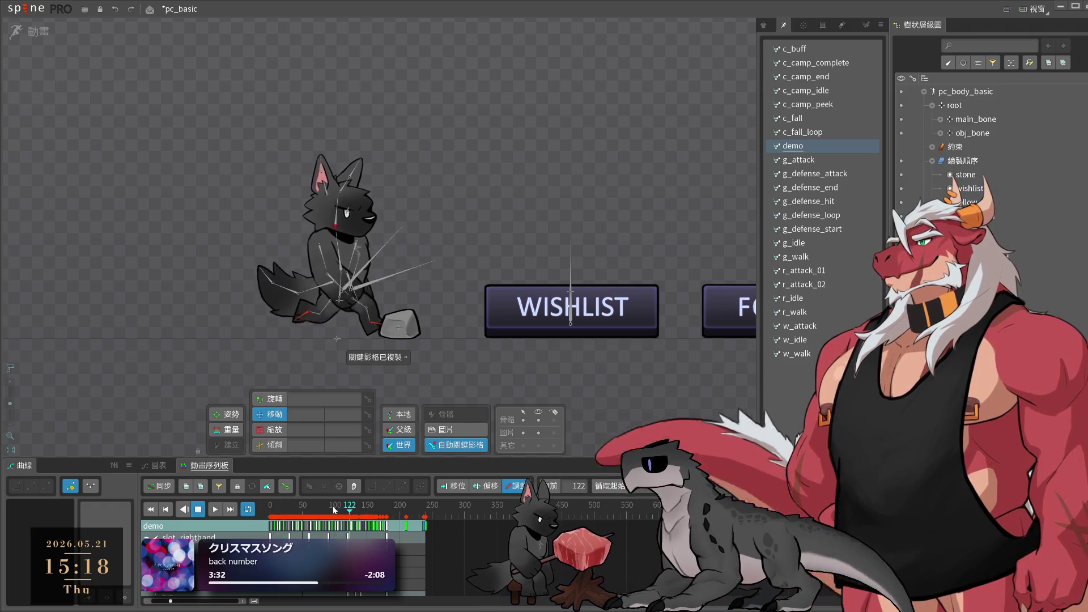
pyautogui.press('space')
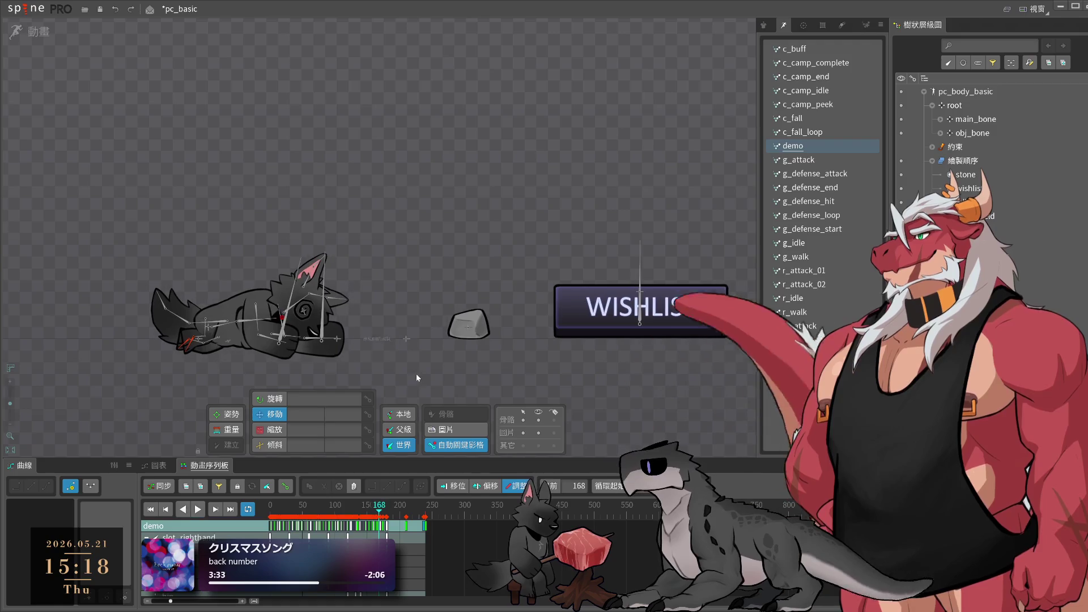
# - Scrub frames 119–131 and try shifting the character left, then undo it
pyautogui.click(407, 340)
pyautogui.moveTo(388, 520)
pyautogui.mouseDown()
pyautogui.moveTo(424, 526)
pyautogui.moveTo(364, 530)
pyautogui.moveTo(374, 535)
pyautogui.mouseUp()
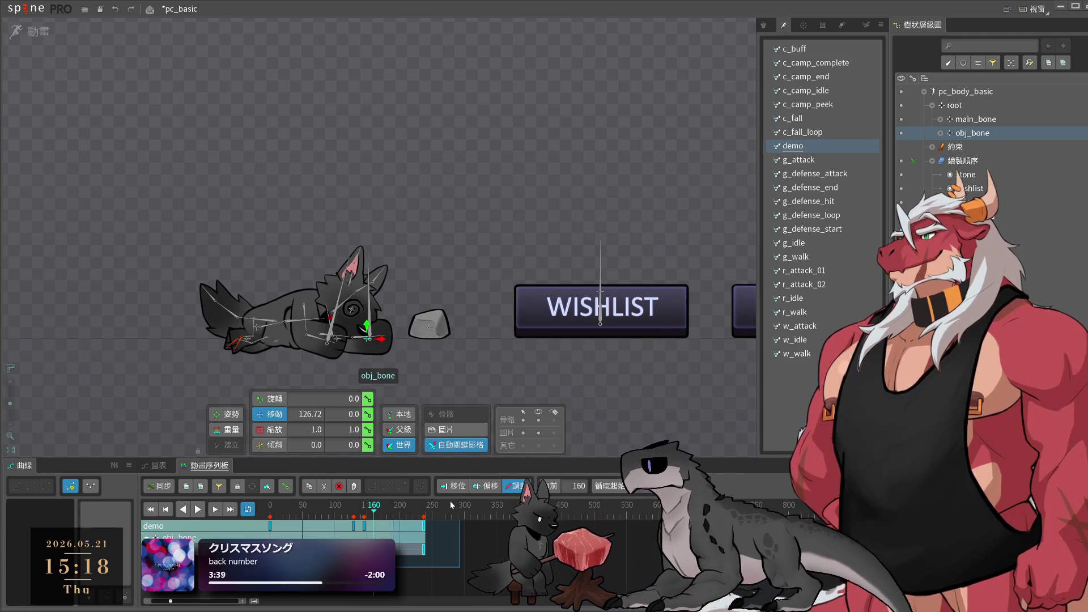
pyautogui.press('Home')
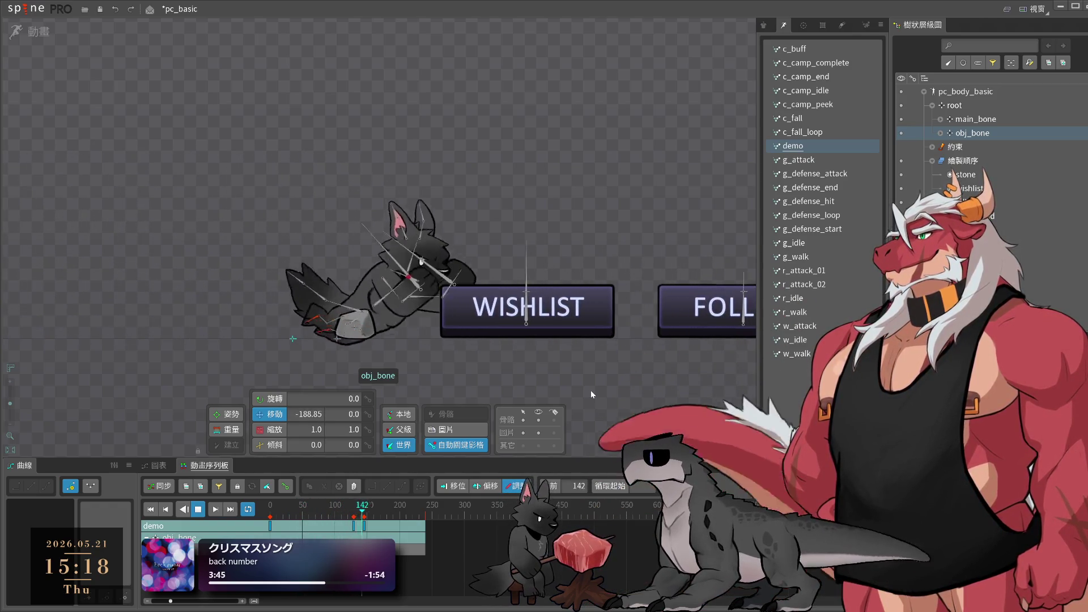
pyautogui.press('space')
pyautogui.click(348, 516)
pyautogui.moveTo(347, 515); pyautogui.dragTo(354, 517)
pyautogui.click(338, 339)
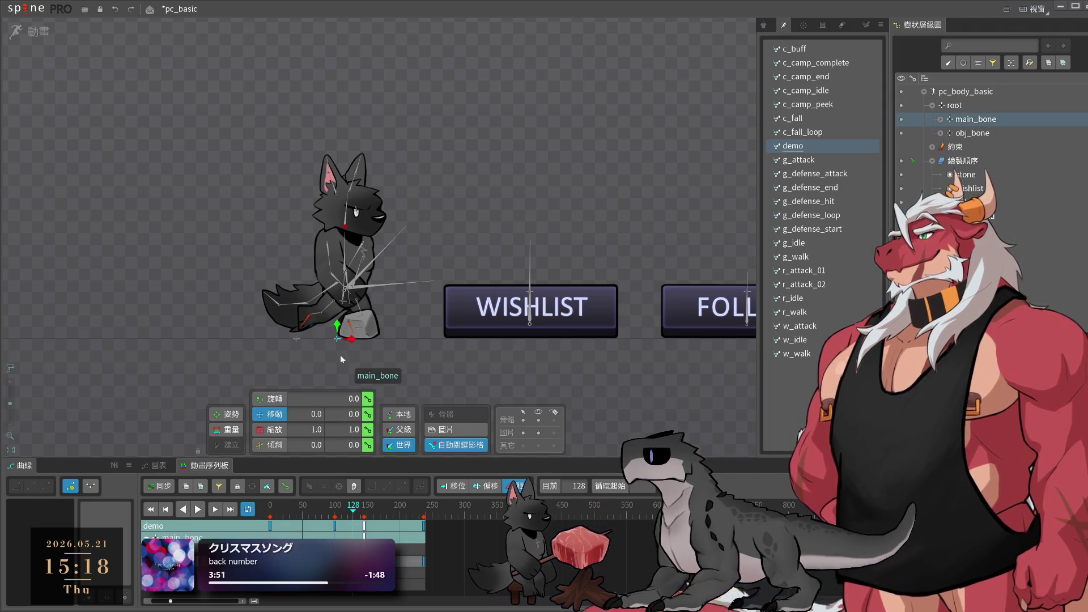
pyautogui.moveTo(356, 345); pyautogui.dragTo(340, 346)
pyautogui.hotkey('ctrl', 'z')
# - Slide the stone and buttons further left, then replay and scrub to frame 115
pyautogui.click(980, 133)
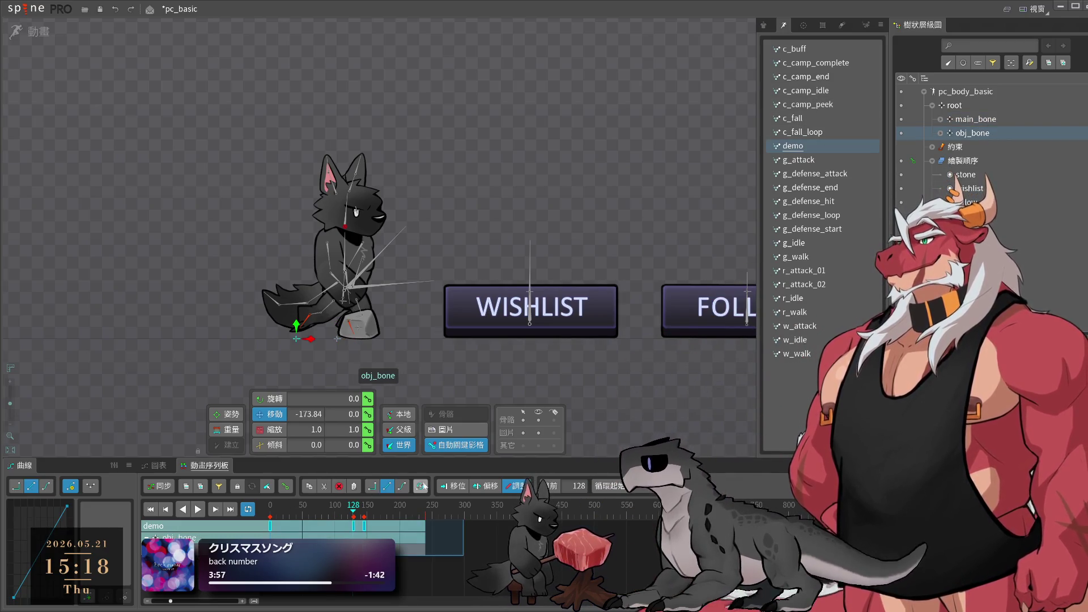
pyautogui.moveTo(311, 339); pyautogui.dragTo(293, 346)
pyautogui.click(184, 509)
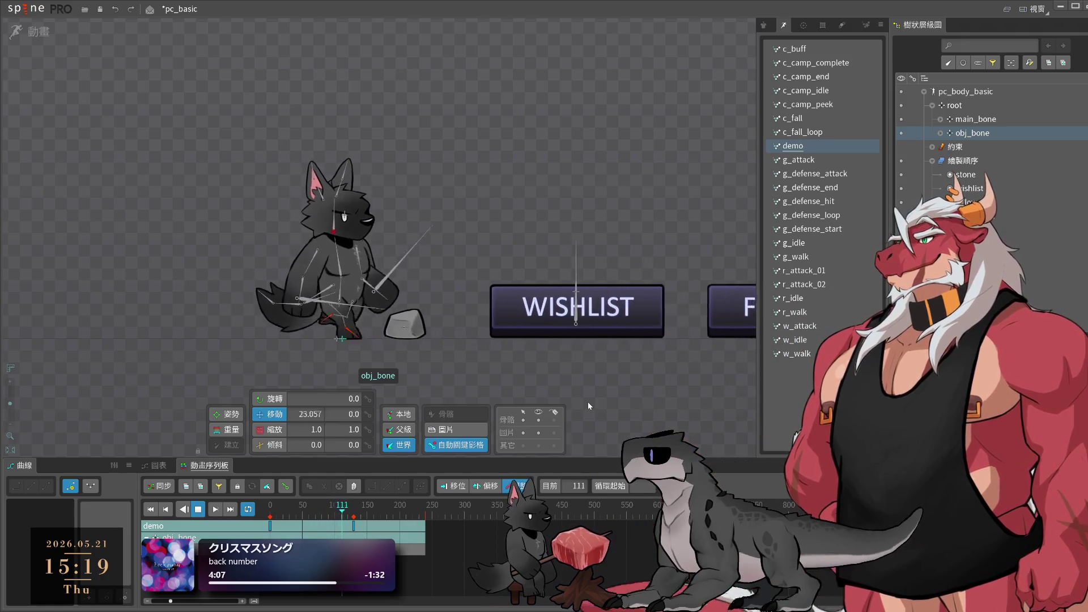
pyautogui.press('space')
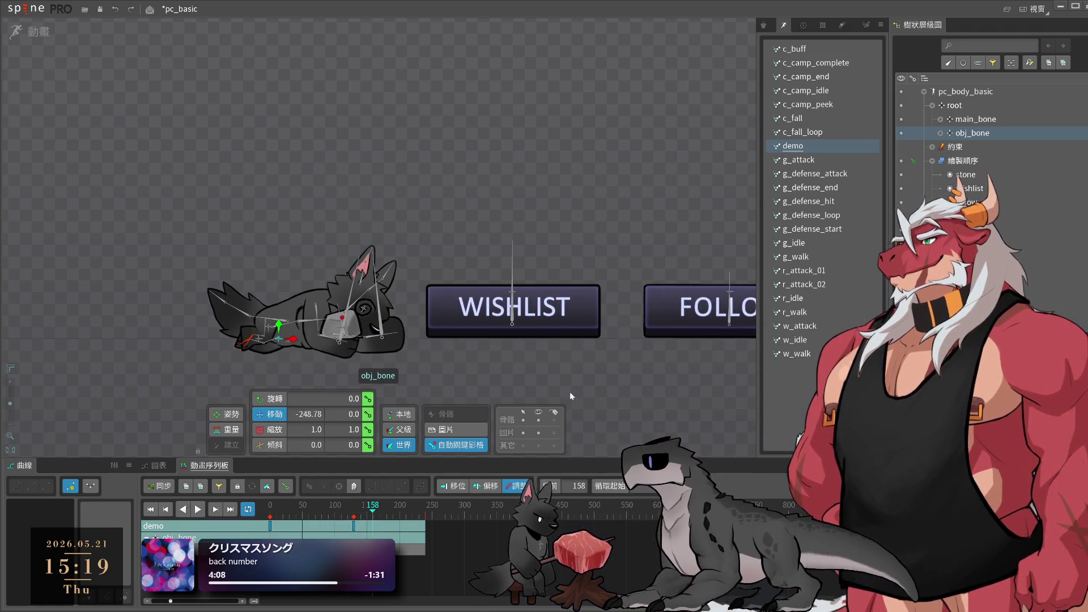
pyautogui.press('space')
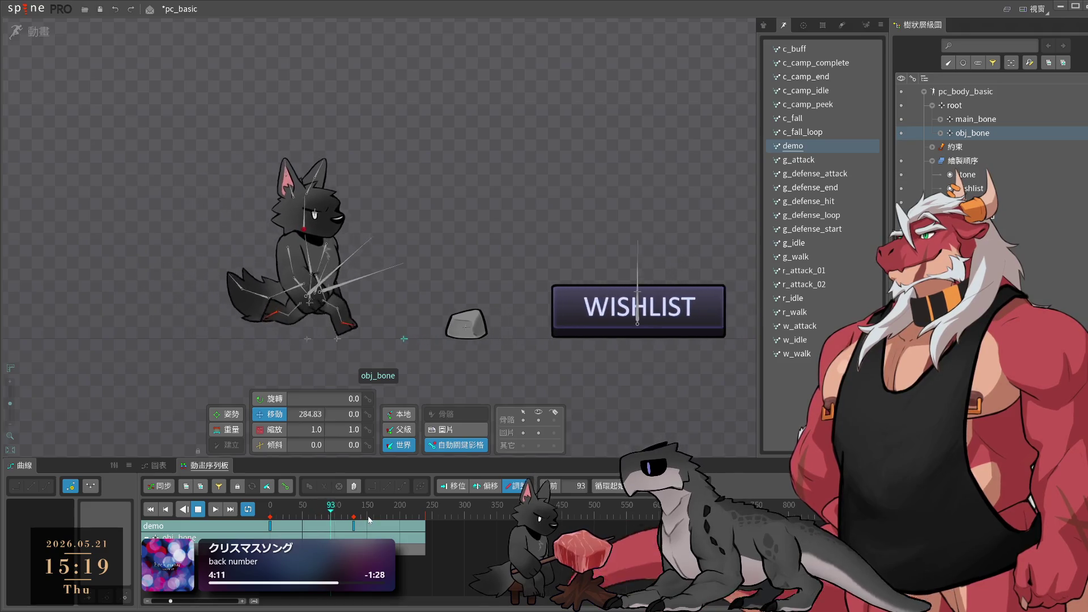
pyautogui.press('space')
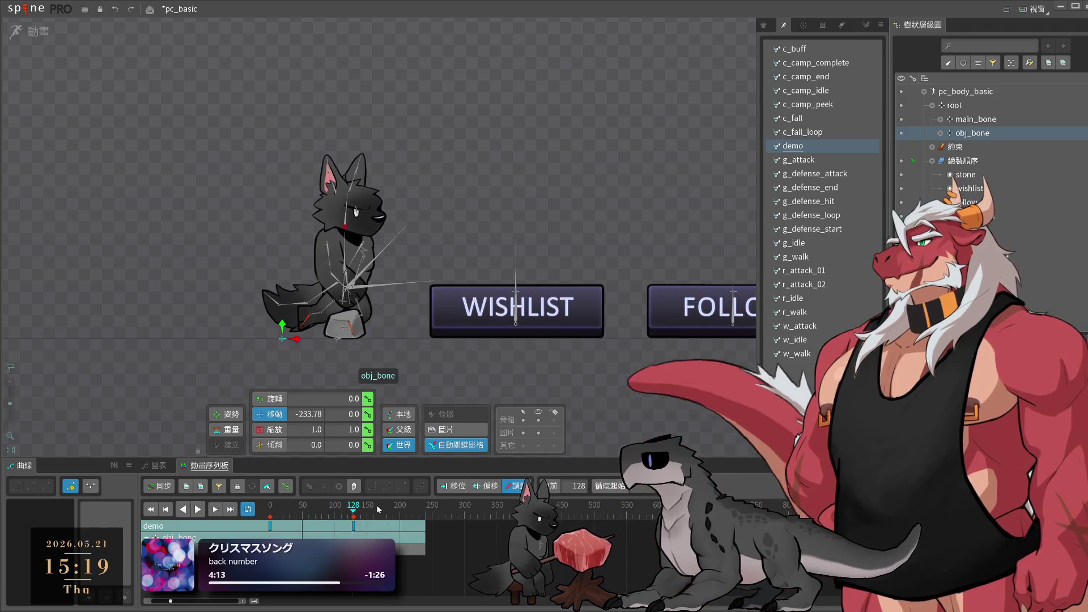
pyautogui.click(344, 513)
pyautogui.moveTo(344, 513); pyautogui.dragTo(356, 519)
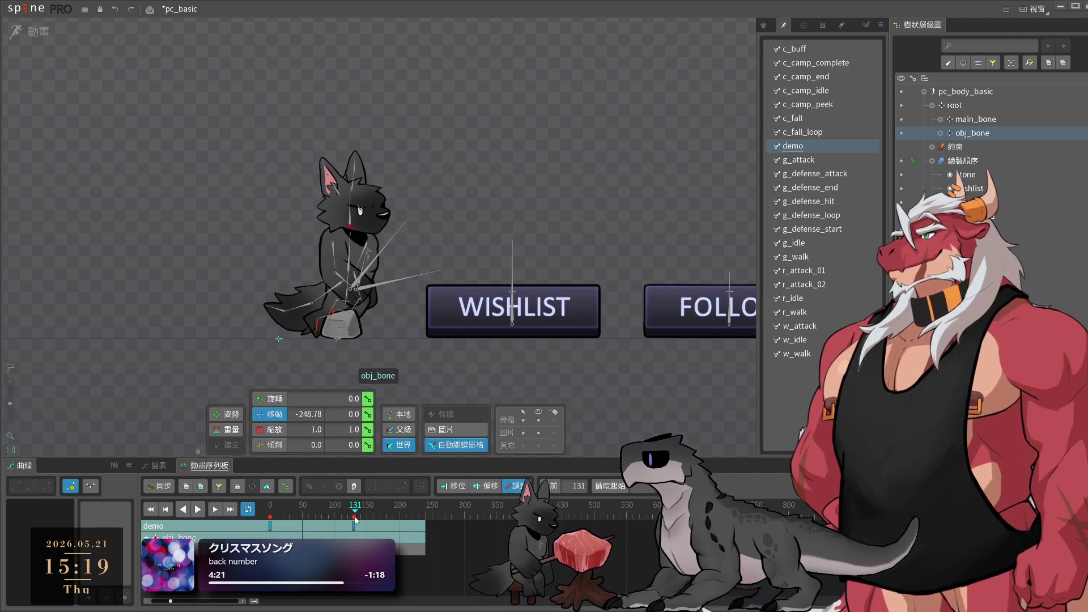
# - At frame 129 nudge obj_bone slightly right, then preview the kick around frames 93–124
pyautogui.hotkey('ctrl', 'a')
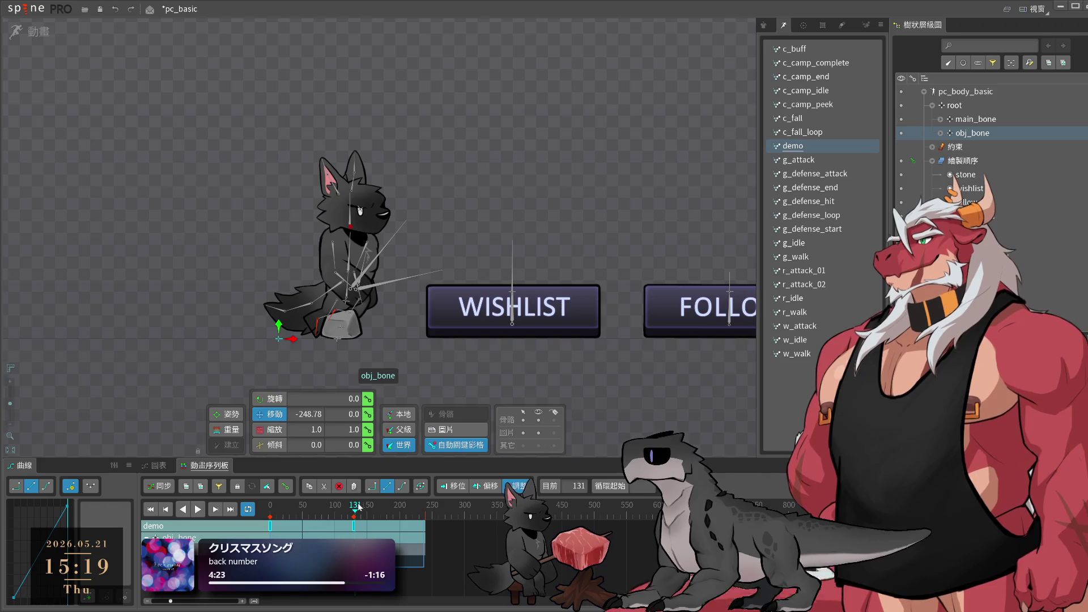
pyautogui.moveTo(358, 506); pyautogui.dragTo(355, 517)
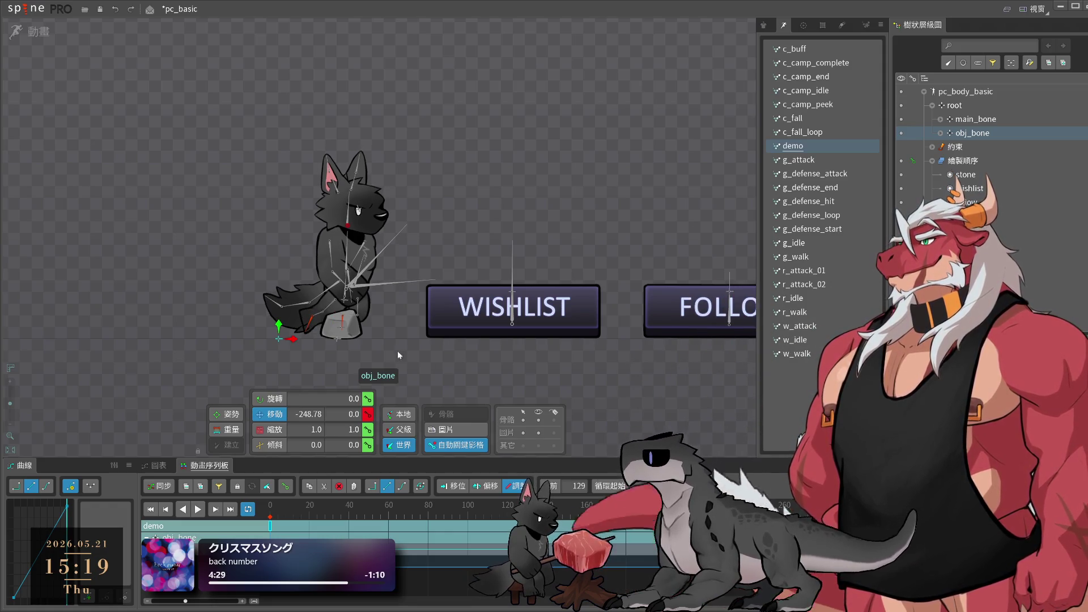
pyautogui.moveTo(292, 339); pyautogui.dragTo(303, 343)
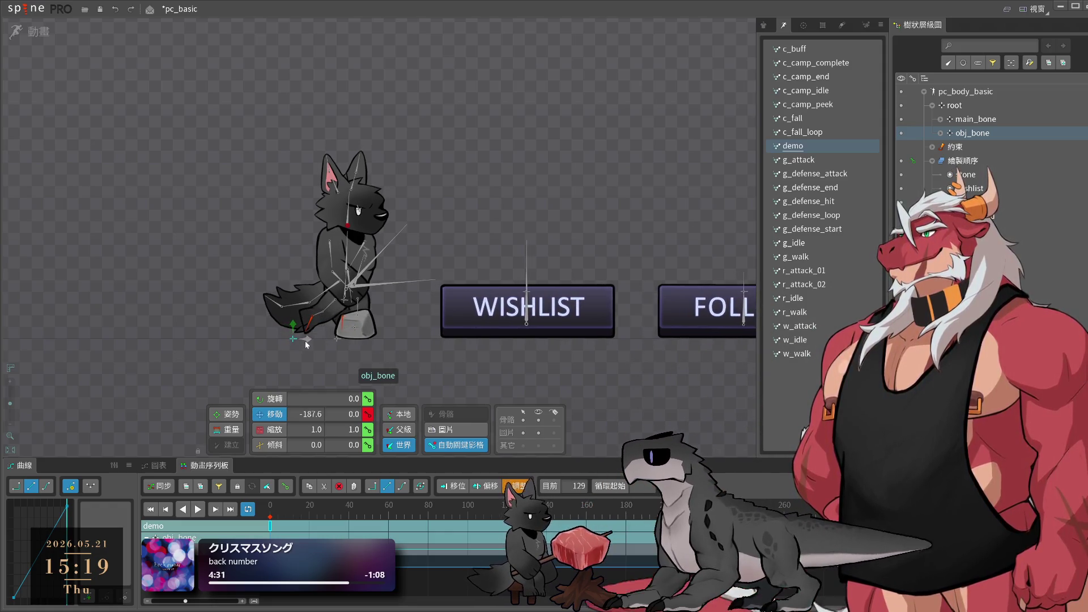
pyautogui.press('space')
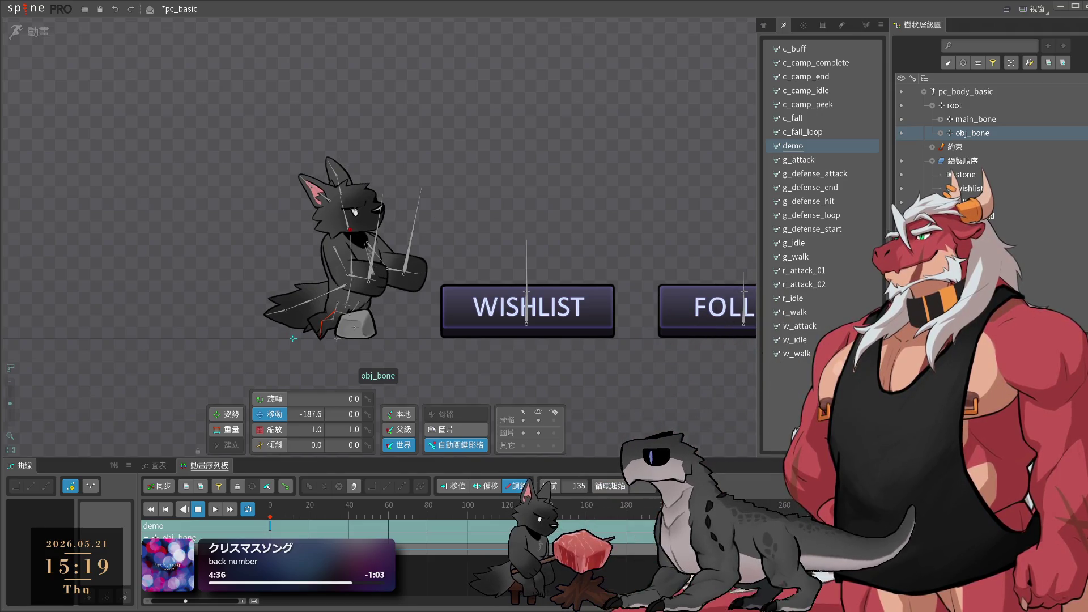
pyautogui.click(451, 527)
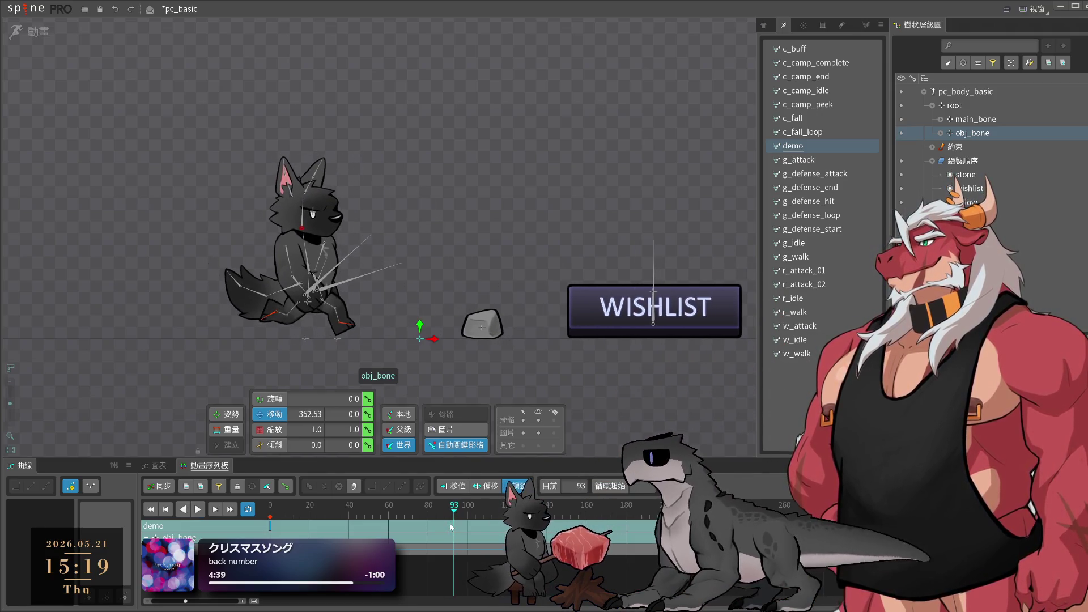
pyautogui.press('space')
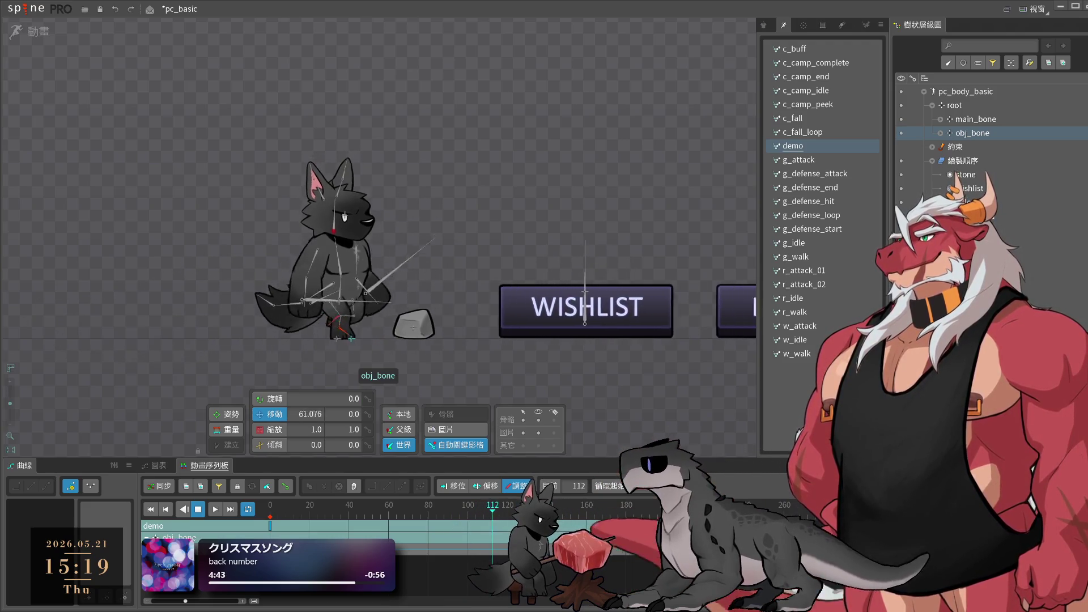
pyautogui.press('space')
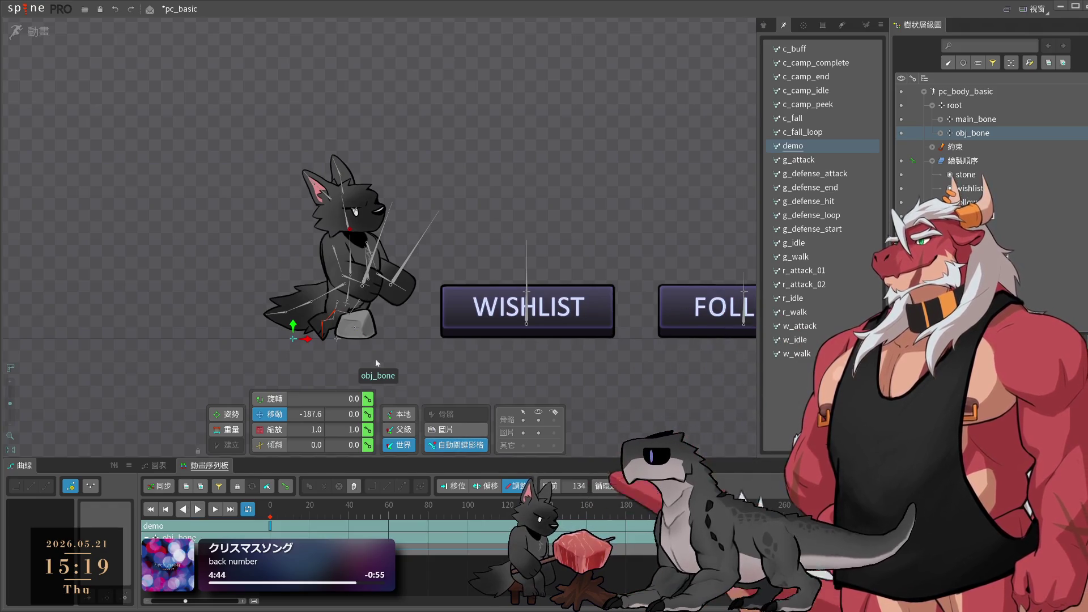
pyautogui.moveTo(536, 506); pyautogui.dragTo(509, 516)
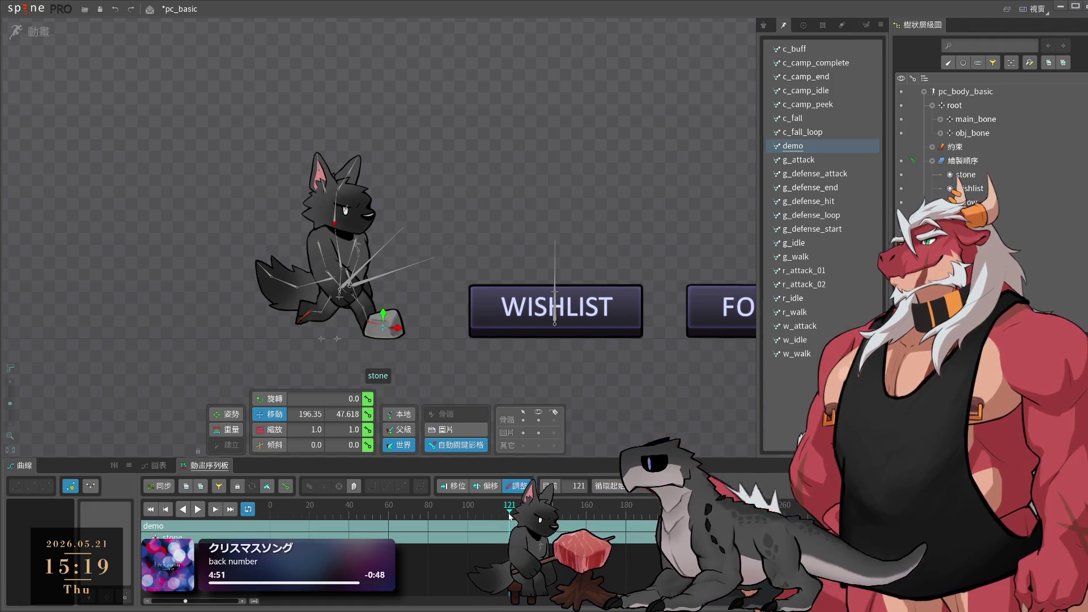
# - Squash the stone to 0.95 scale X at frame 121
pyautogui.press('x')
pyautogui.moveTo(400, 331); pyautogui.dragTo(398, 332)
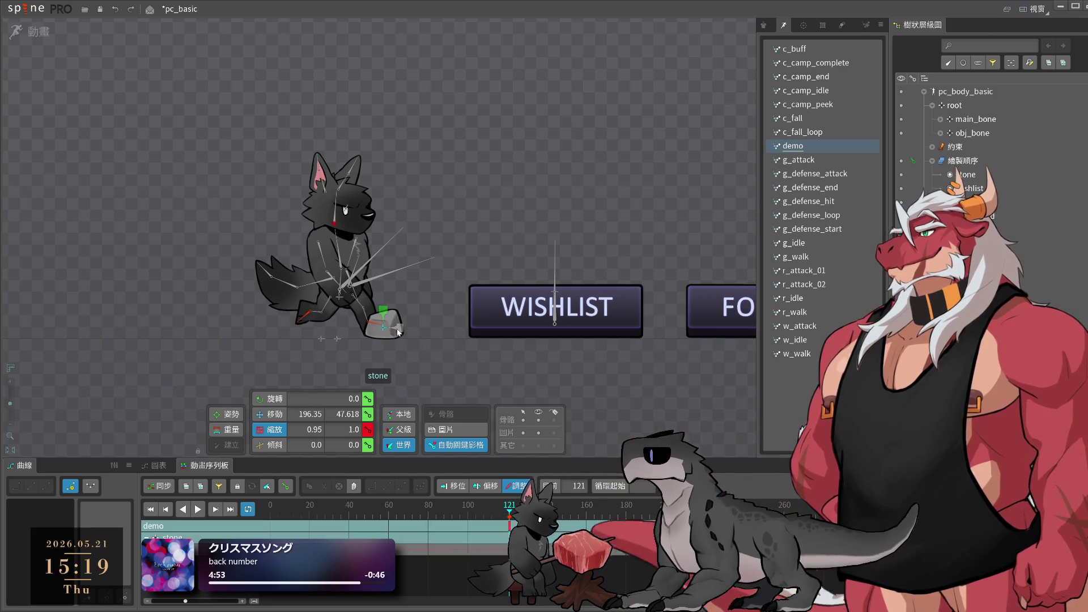
pyautogui.click(506, 517)
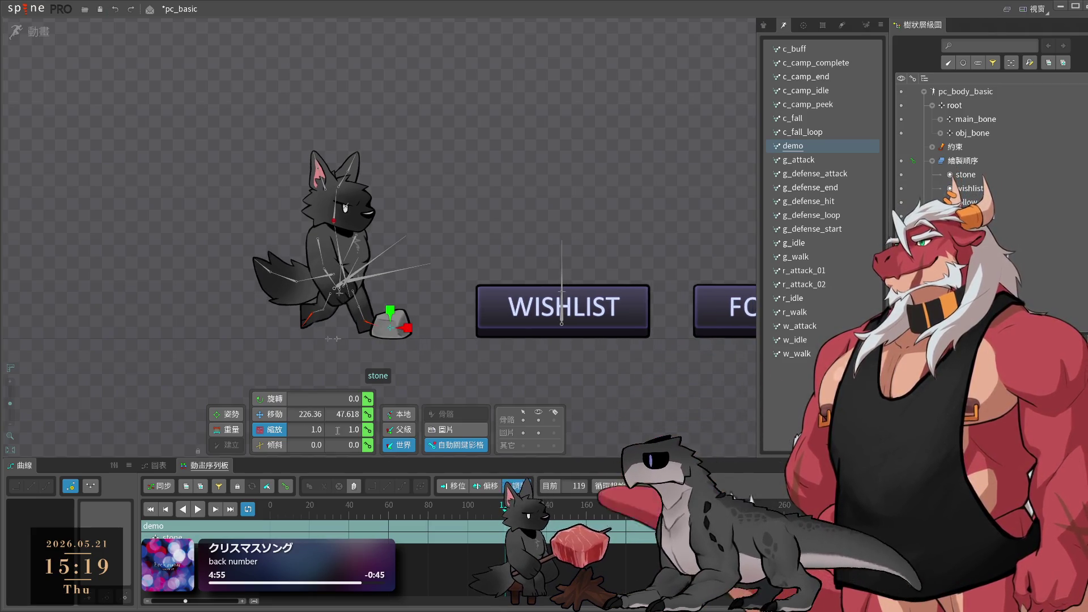
pyautogui.click(507, 517)
pyautogui.click(510, 516)
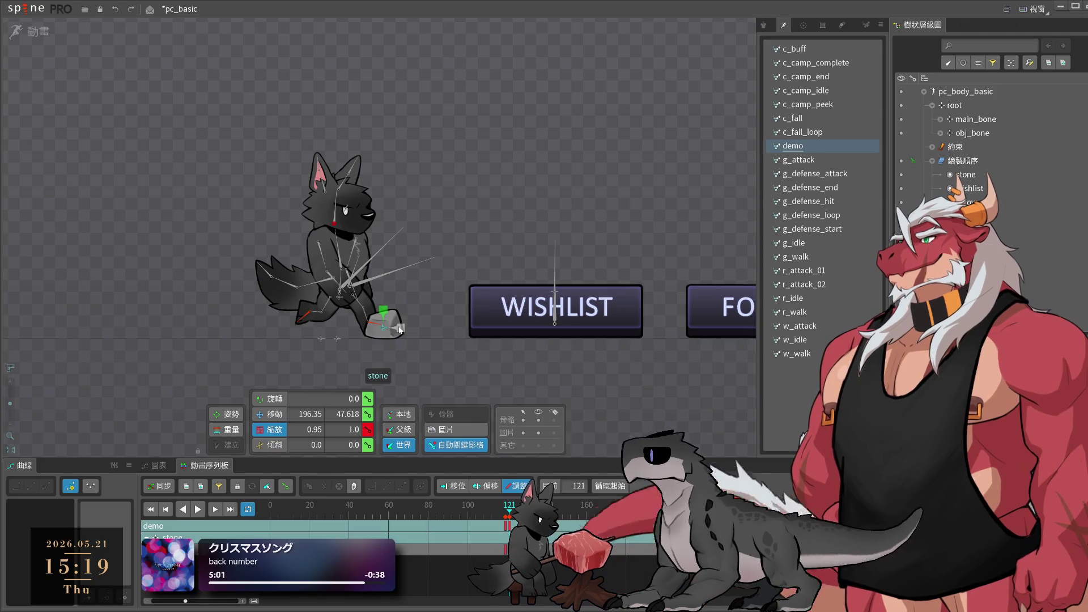
# - Reset the stone's rotation to 0 and key its position at frame 120
pyautogui.click(507, 517)
pyautogui.press('c')
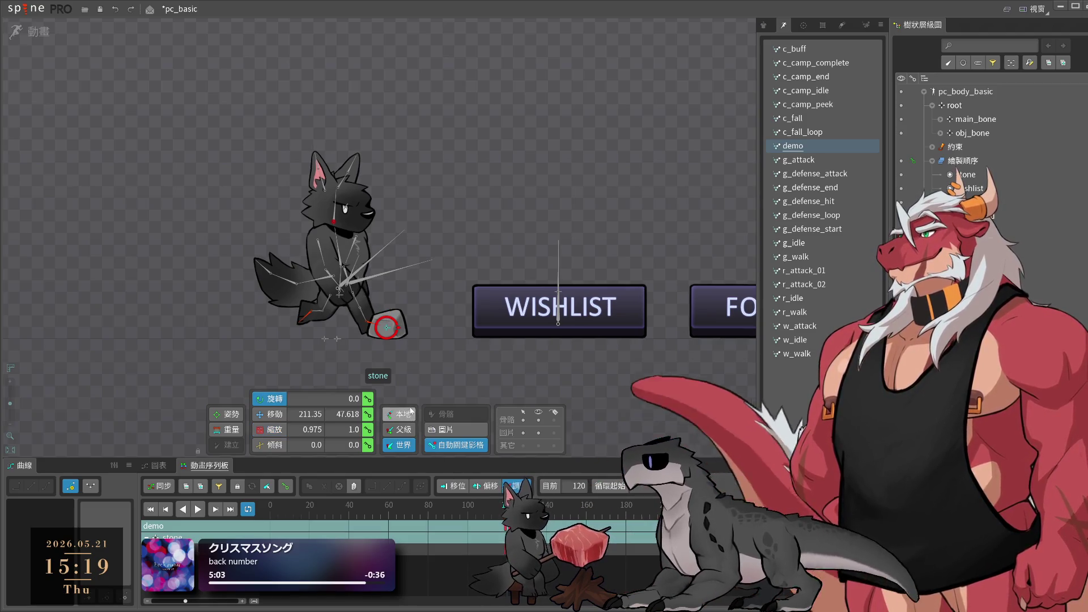
pyautogui.press('Right')
pyautogui.press('Right')
pyautogui.press('Right')
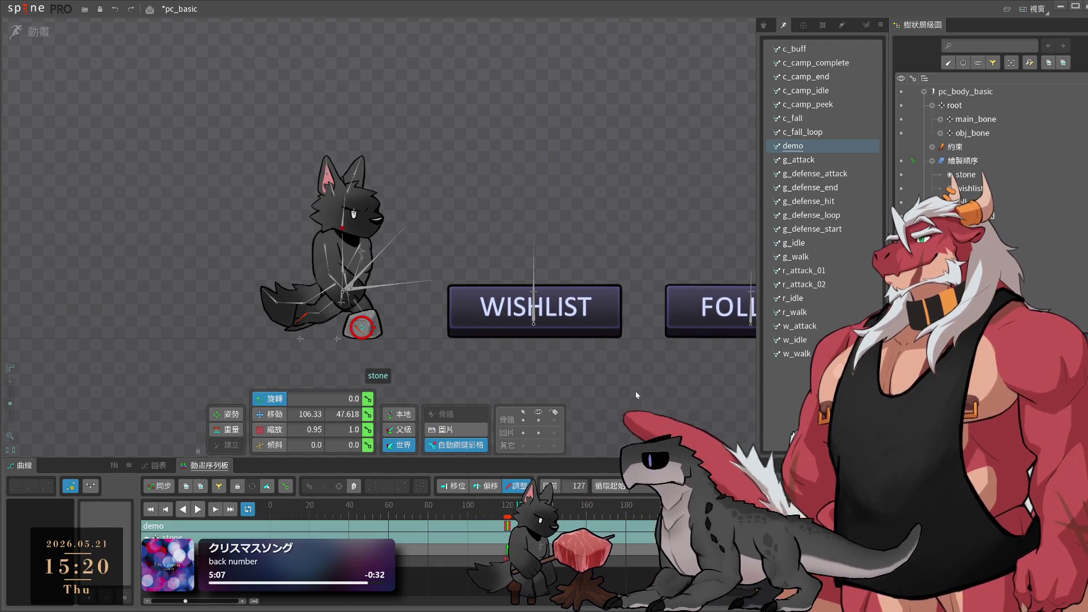
pyautogui.press('Right')
pyautogui.press('Right')
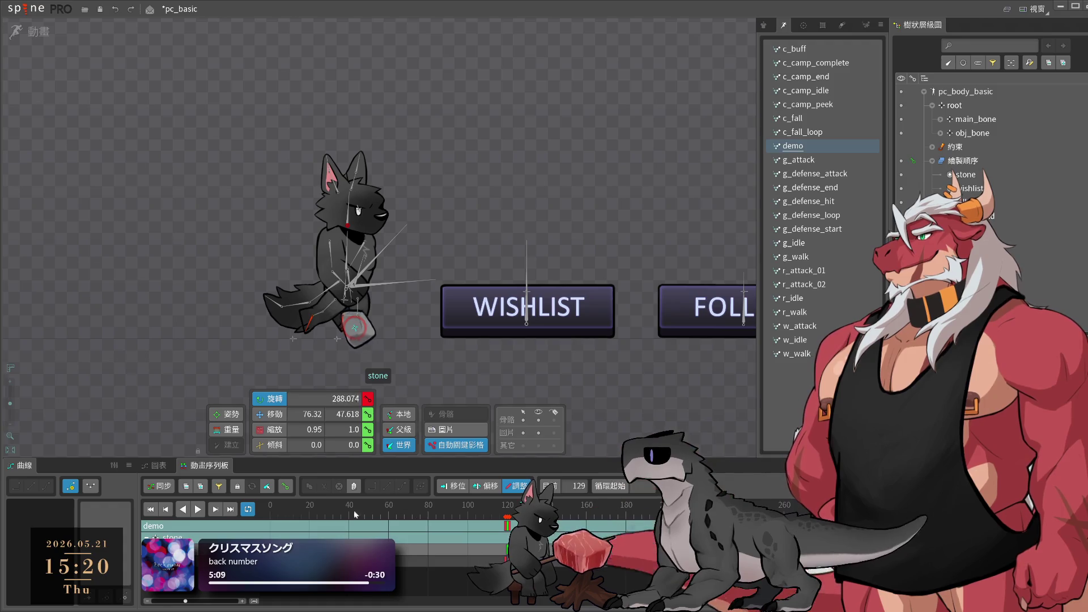
pyautogui.hotkey('ctrl', 'z')
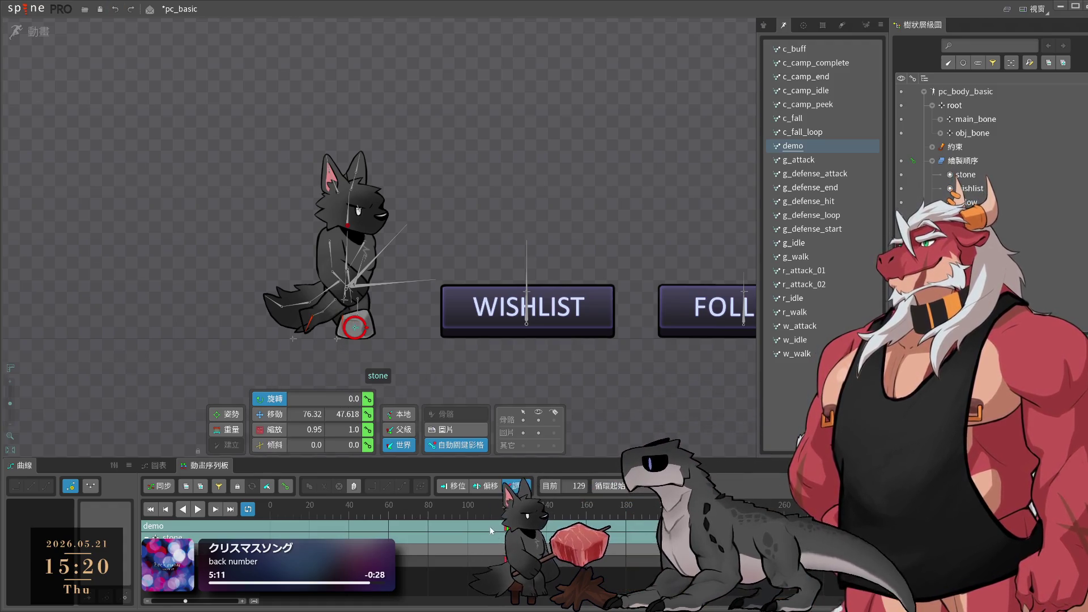
pyautogui.press('Left')
pyautogui.press('Left')
pyautogui.press('Left')
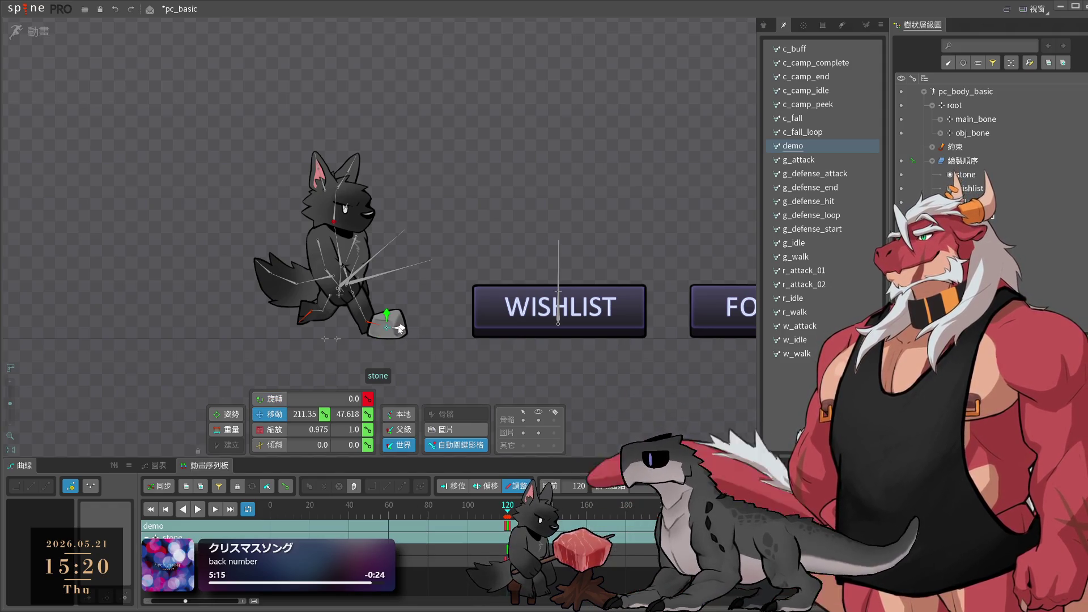
pyautogui.click(324, 415)
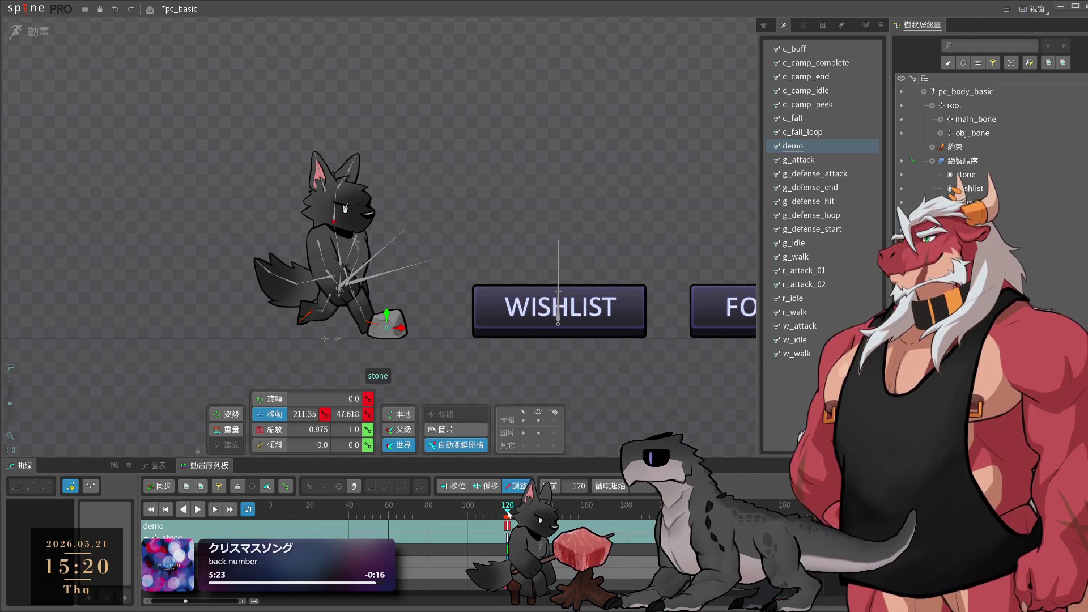
pyautogui.moveTo(508, 514); pyautogui.dragTo(563, 514)
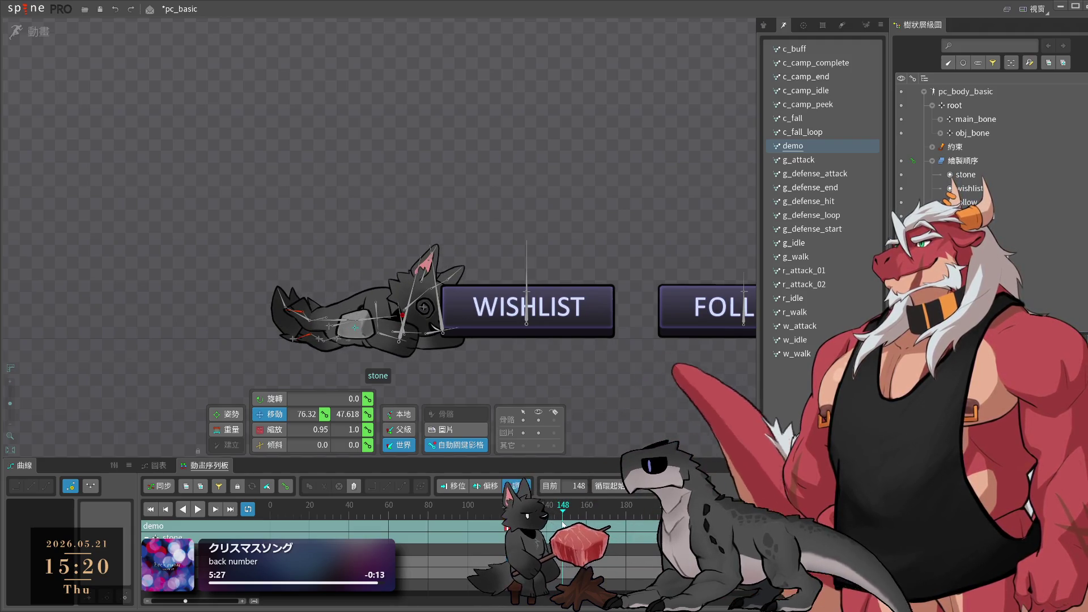
# - Key the stone under the WISHLIST button around frame 148, shifting that key one frame later
pyautogui.click(375, 329)
pyautogui.moveTo(375, 328); pyautogui.dragTo(536, 340)
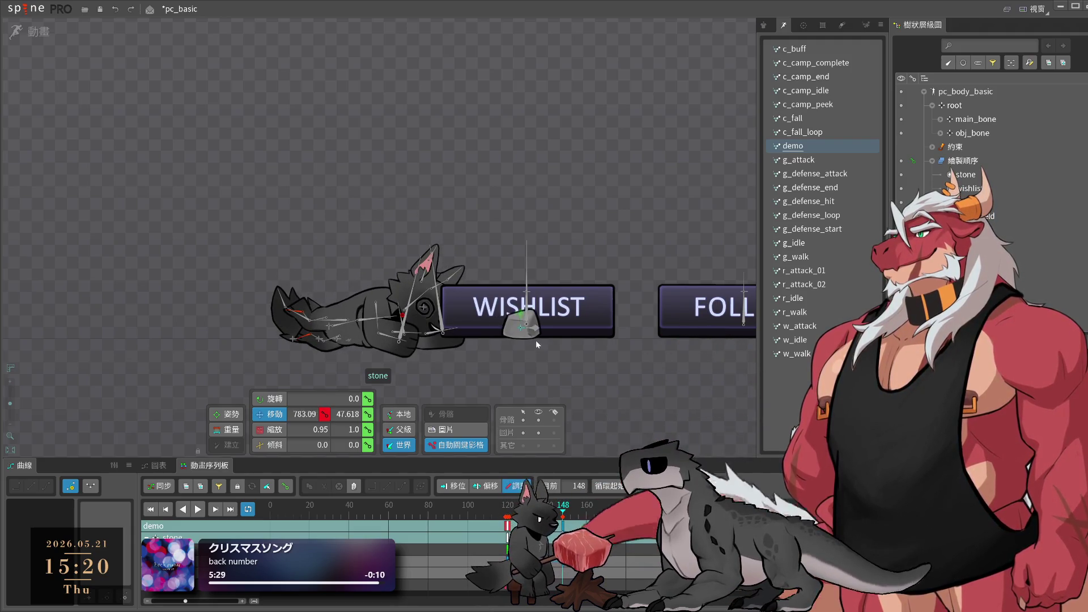
pyautogui.moveTo(562, 525); pyautogui.dragTo(626, 517)
# - Place the stone under the FOLLOW button at frame 180, then push it past FOLLOW's right
pyautogui.click(422, 319)
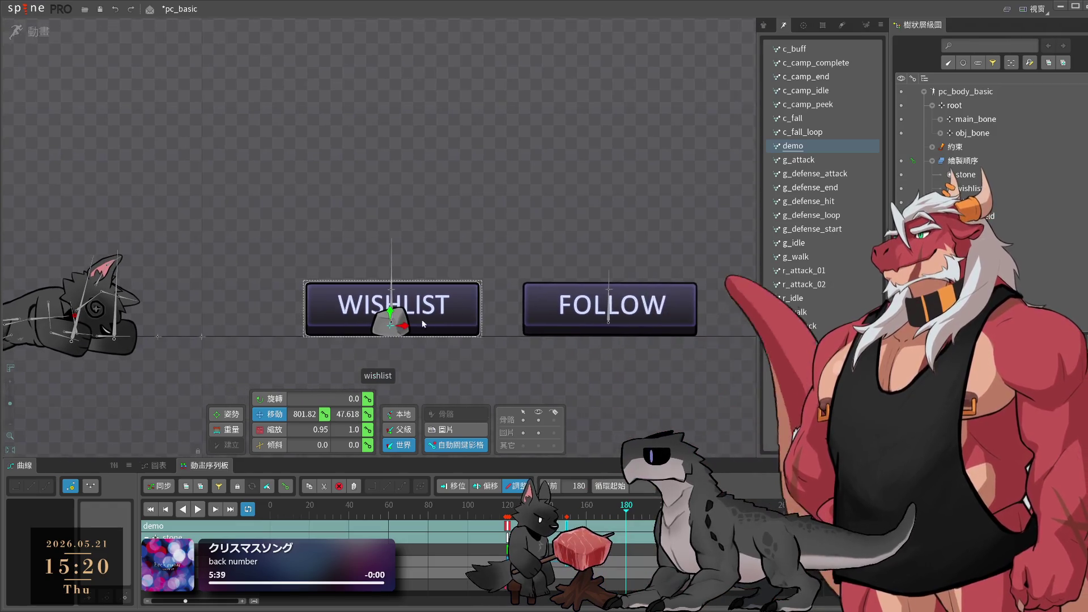
pyautogui.moveTo(403, 339); pyautogui.dragTo(621, 340)
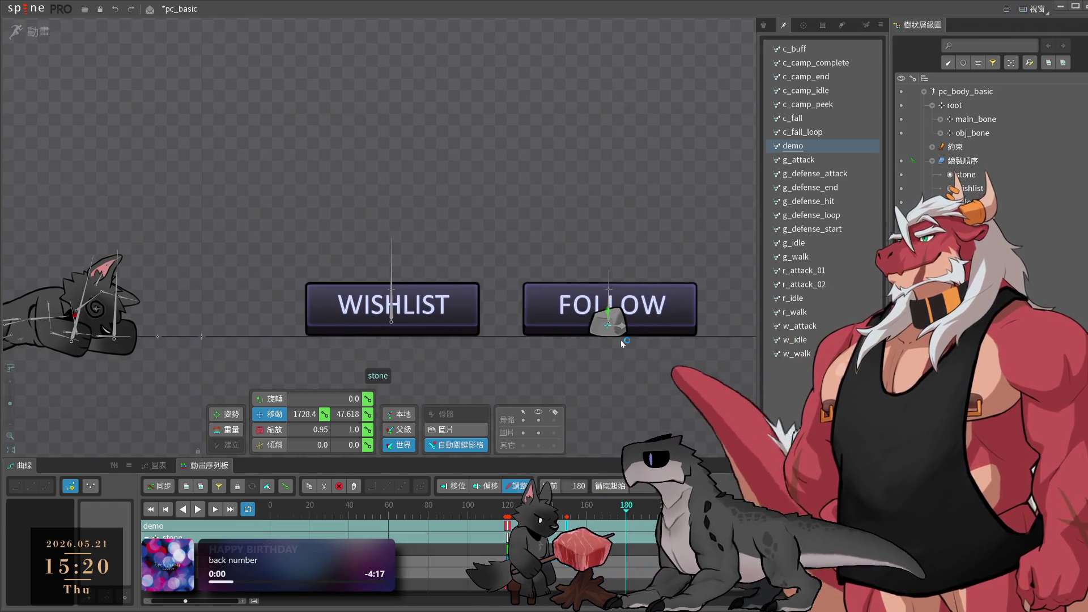
pyautogui.hotkey('ctrl', 'z')
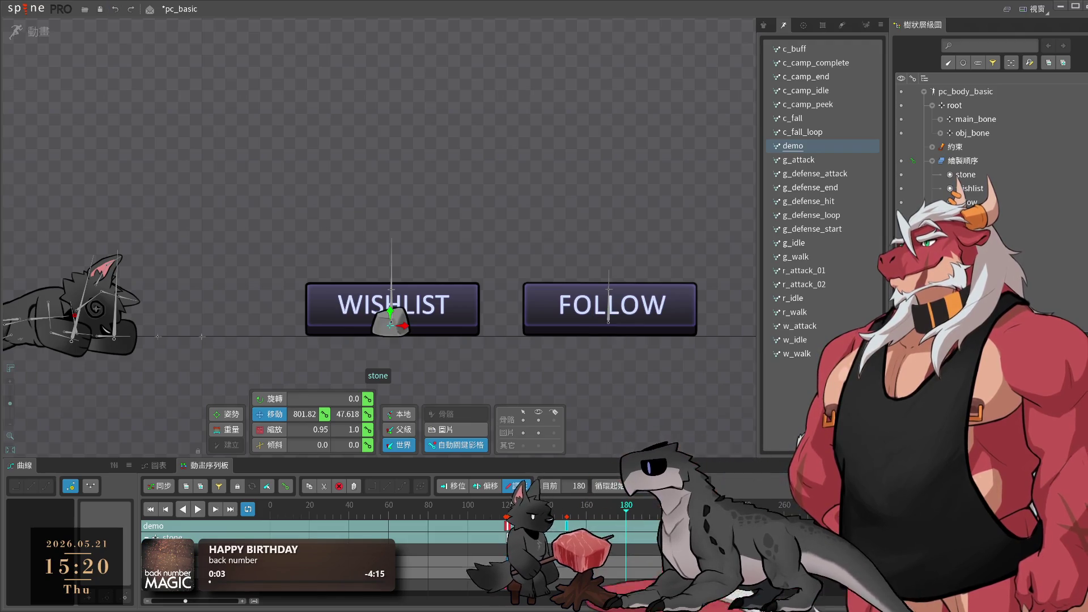
pyautogui.moveTo(403, 326); pyautogui.dragTo(617, 352)
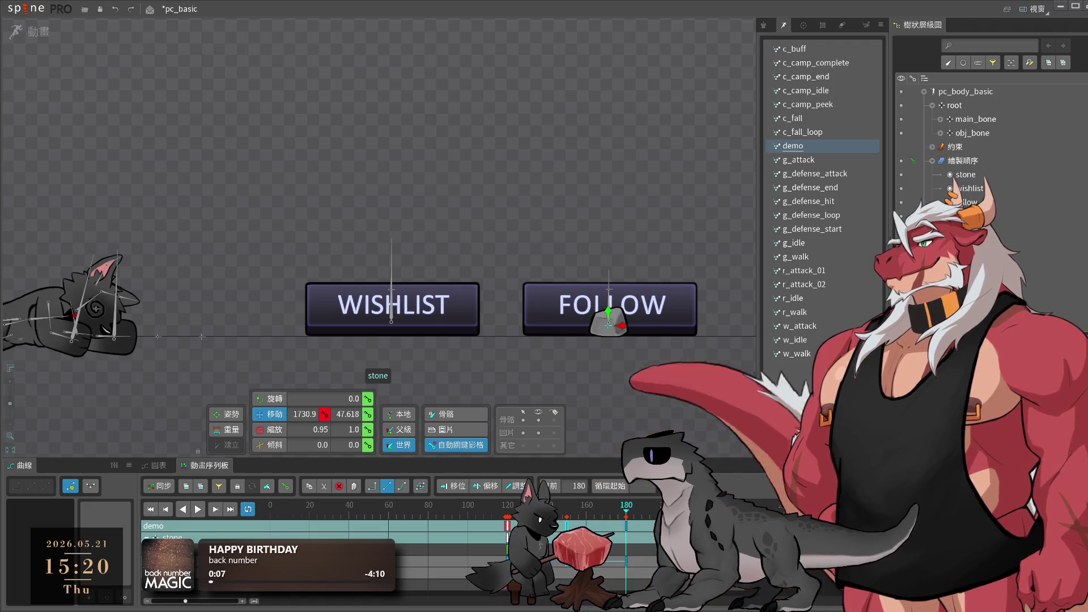
pyautogui.press('End')
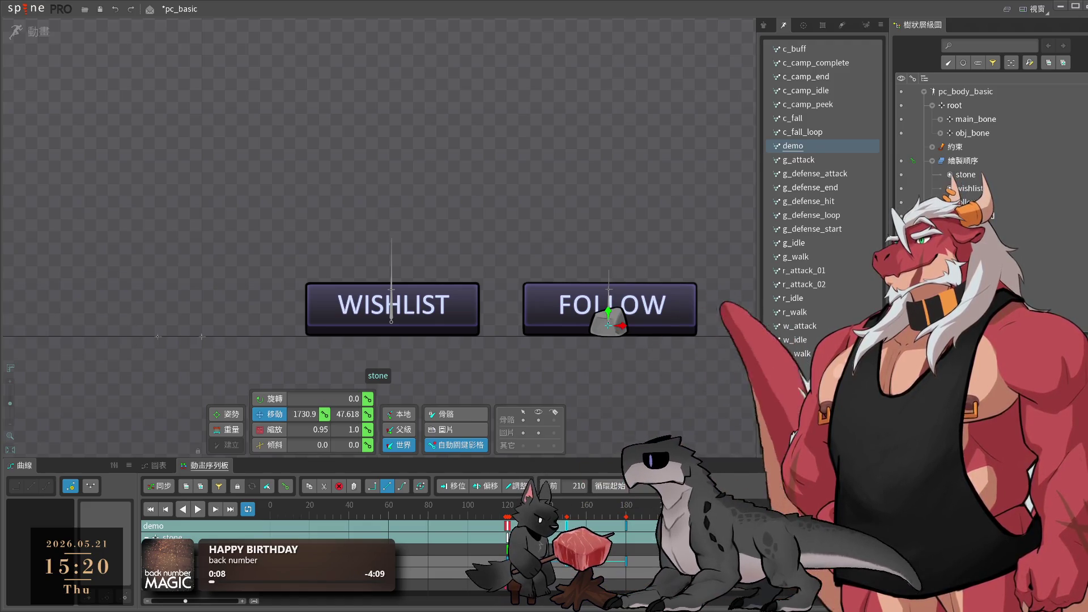
pyautogui.moveTo(481, 363); pyautogui.dragTo(707, 366)
pyautogui.moveTo(625, 392); pyautogui.dragTo(764, 394)
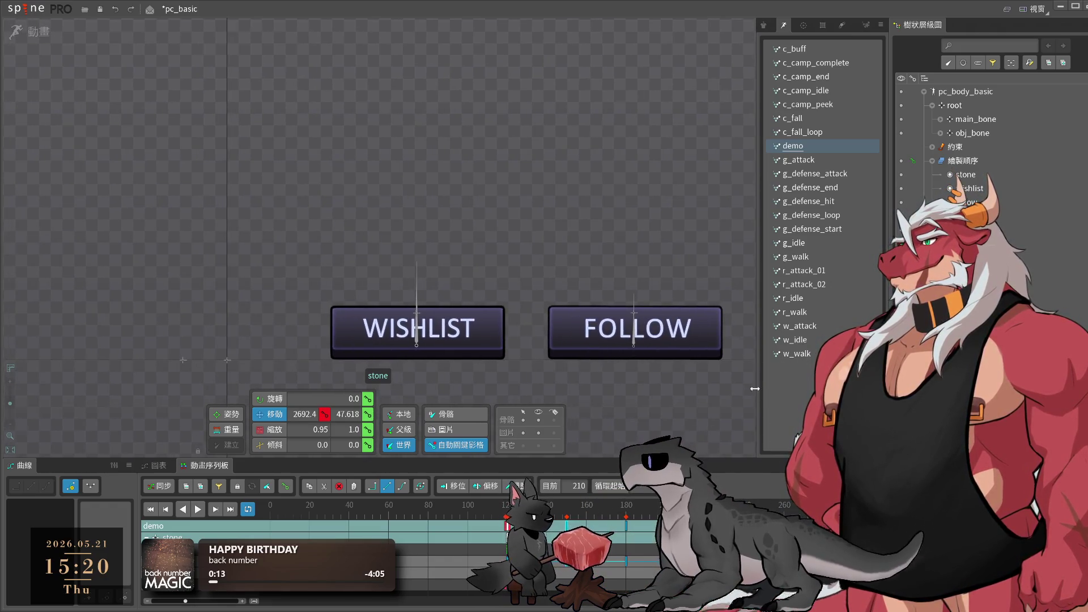
# - Copy the stone's frame-133 keyframe and paste it at frame 180
pyautogui.moveTo(623, 505); pyautogui.dragTo(508, 506)
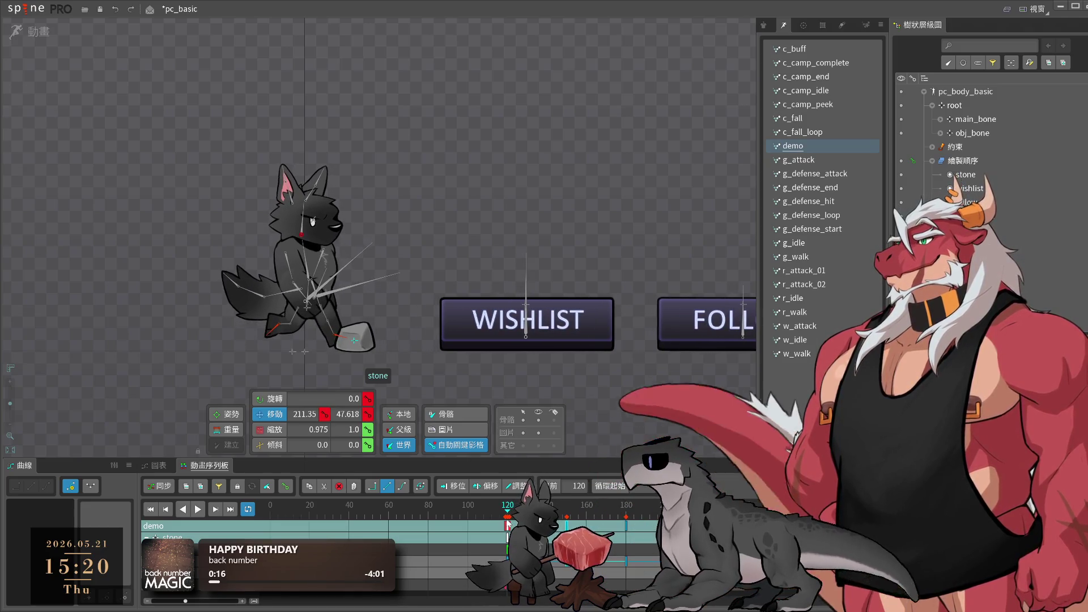
pyautogui.press('space')
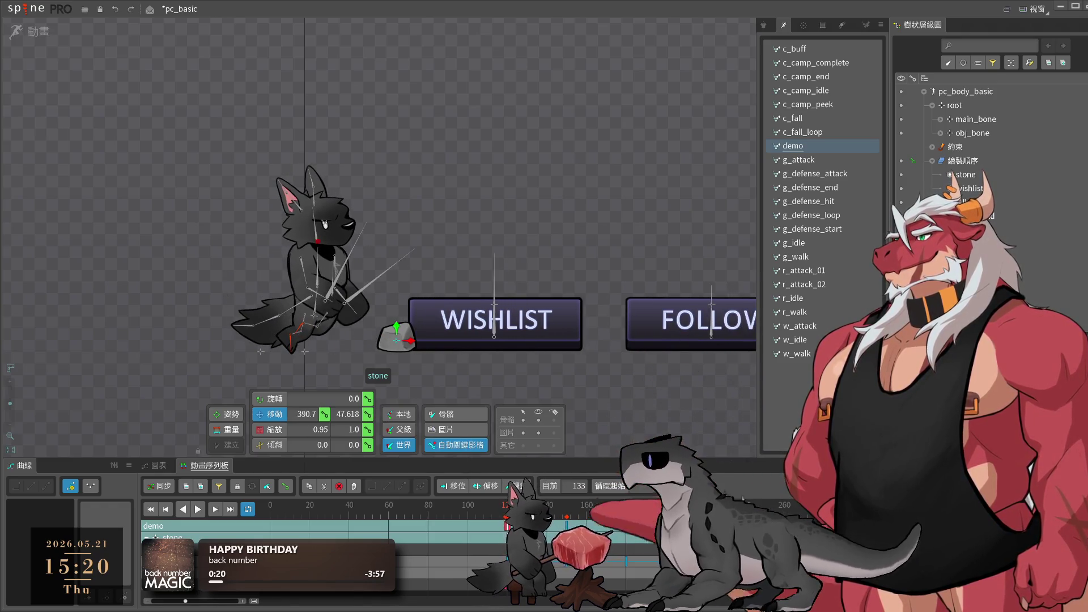
pyautogui.hotkey('ctrl', 'c')
pyautogui.click(628, 508)
pyautogui.hotkey('ctrl', 'v')
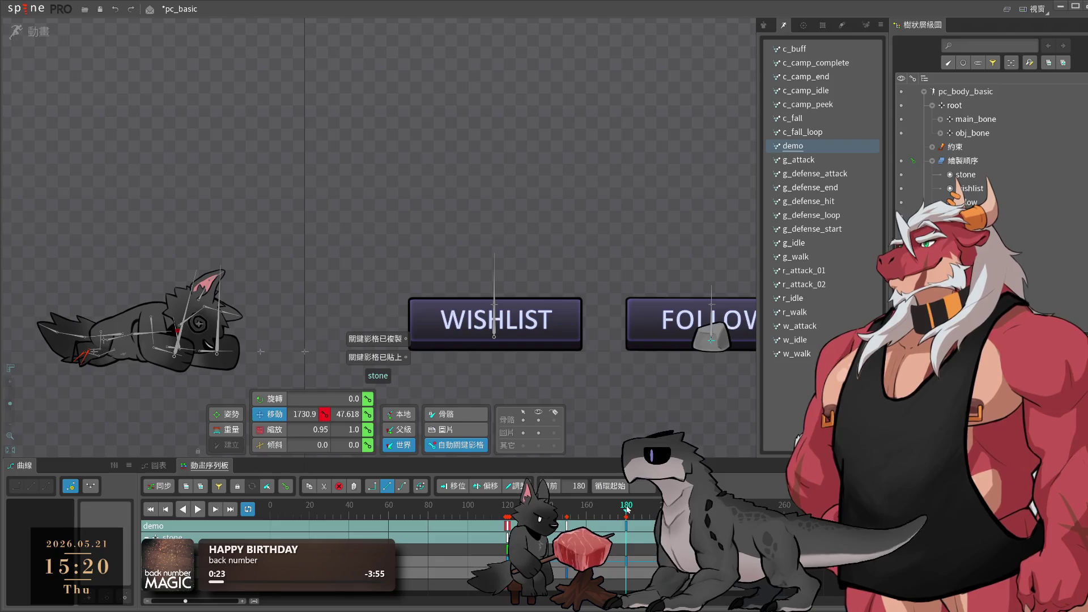
pyautogui.press('space')
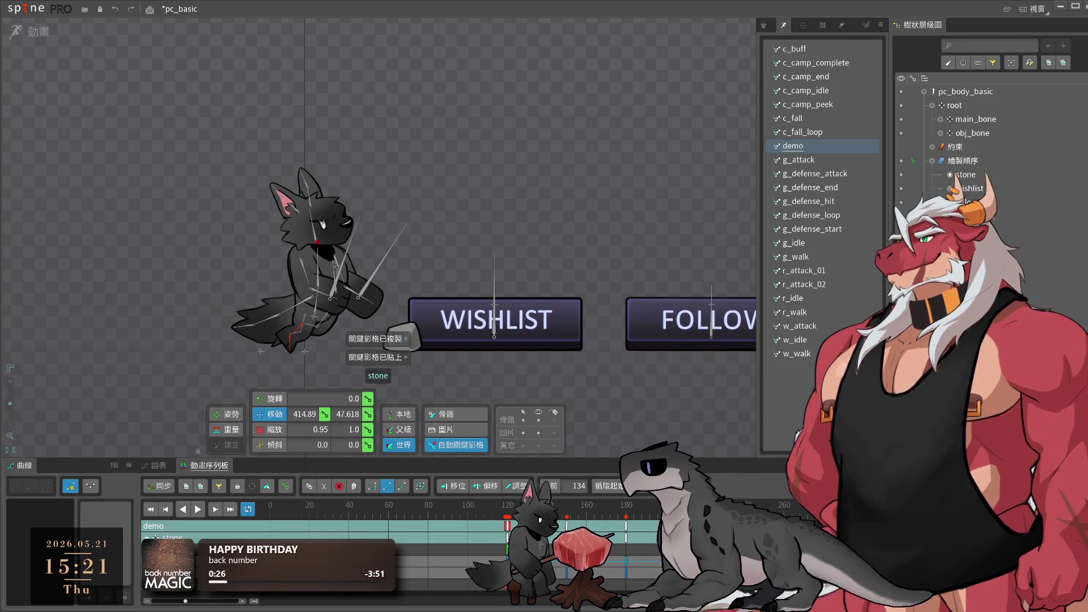
# - Lift the stone into the wolf's hand, key it at frame 165, and raise it high at 195
pyautogui.moveTo(406, 337)
pyautogui.mouseDown()
pyautogui.moveTo(403, 214)
pyautogui.moveTo(411, 222)
pyautogui.mouseUp()
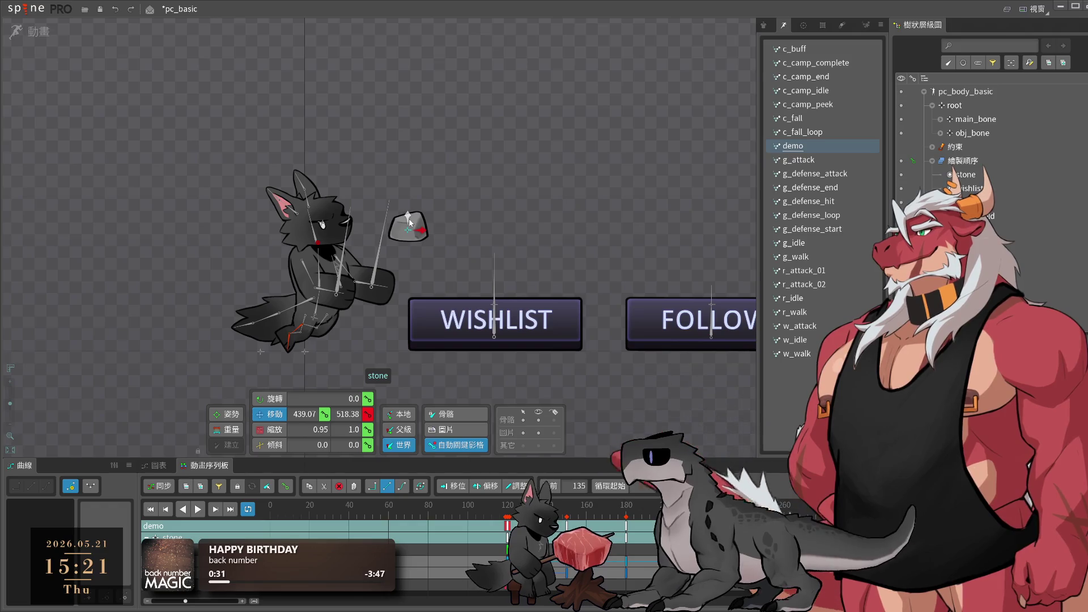
pyautogui.click(596, 517)
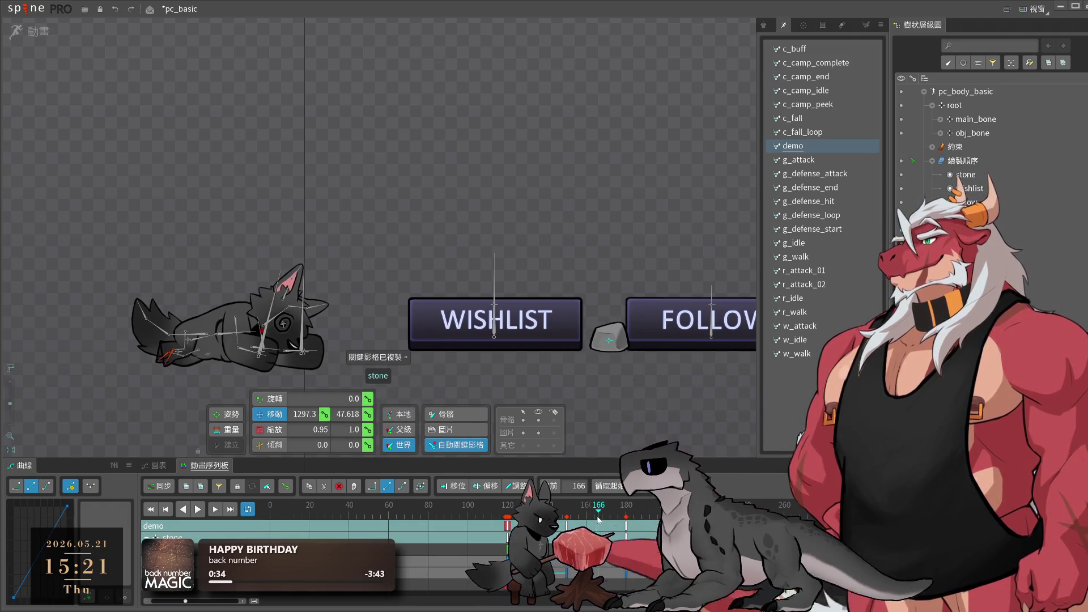
pyautogui.hotkey('ctrl', 'c')
pyautogui.hotkey('ctrl', 'v')
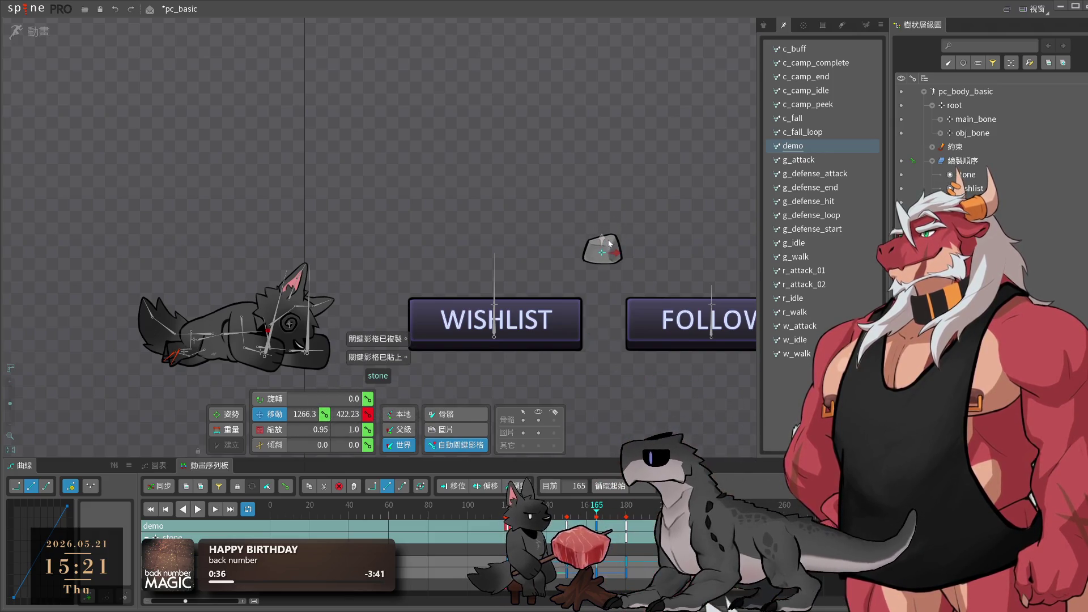
pyautogui.moveTo(596, 506); pyautogui.dragTo(655, 506)
pyautogui.moveTo(647, 230)
pyautogui.mouseDown()
pyautogui.moveTo(622, 227)
pyautogui.moveTo(623, 298)
pyautogui.moveTo(625, 278)
pyautogui.mouseUp()
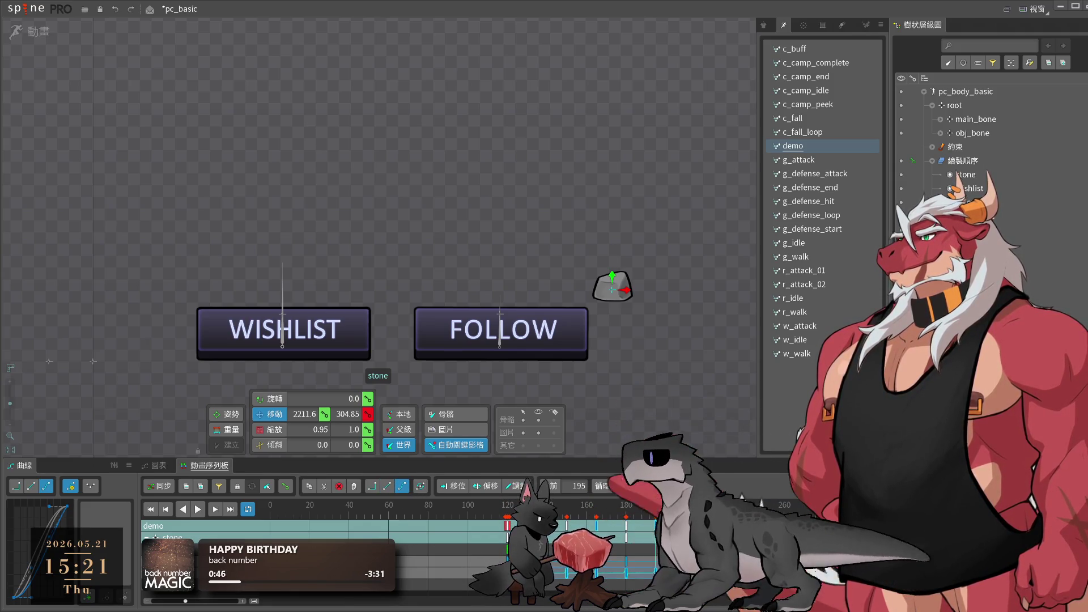
pyautogui.press('space')
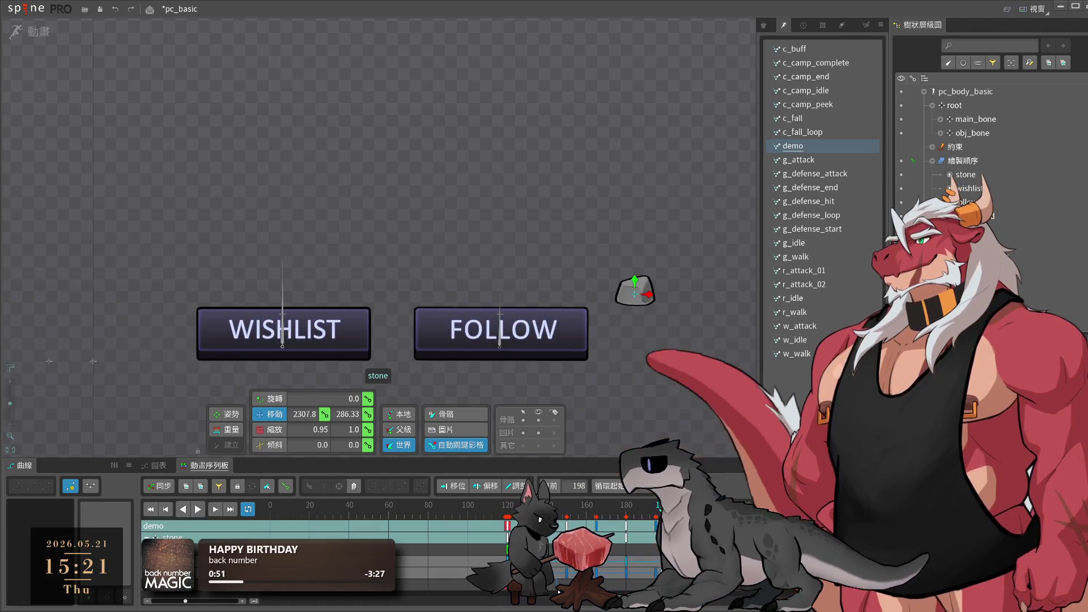
pyautogui.press('Home')
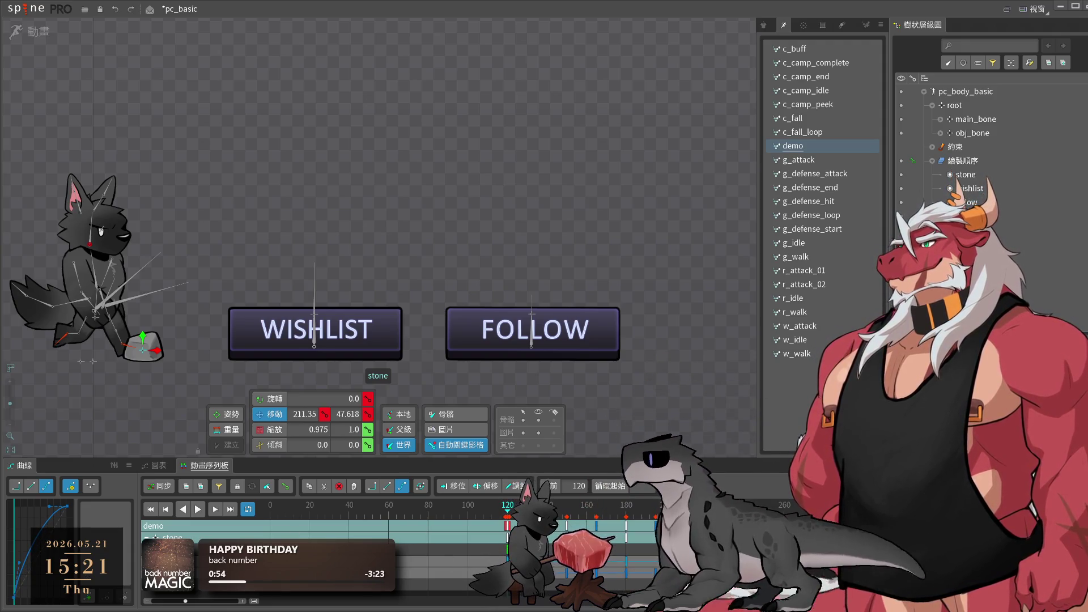
# - Enable separate Bezier handles and reshape the stone's 135–150 drop curve in the Graph view
pyautogui.press('space')
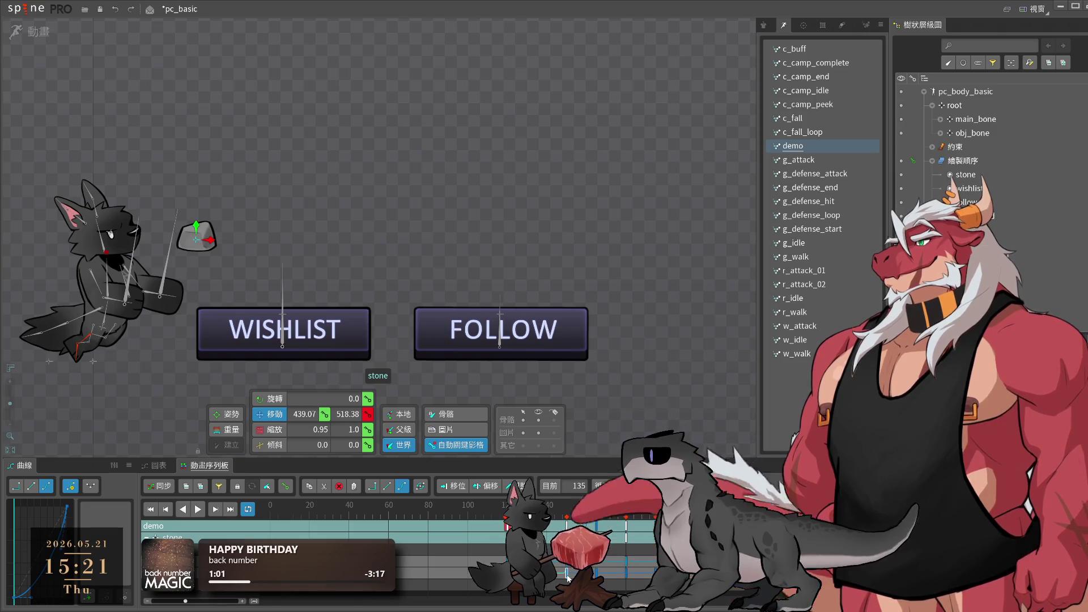
pyautogui.click(567, 573)
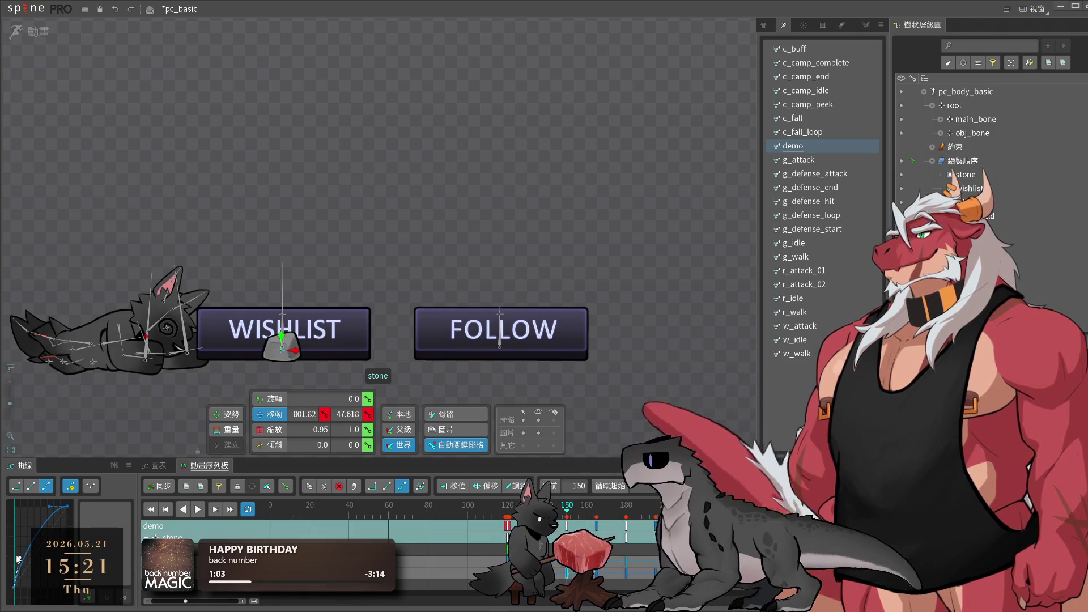
pyautogui.hotkey('alt', 'Left')
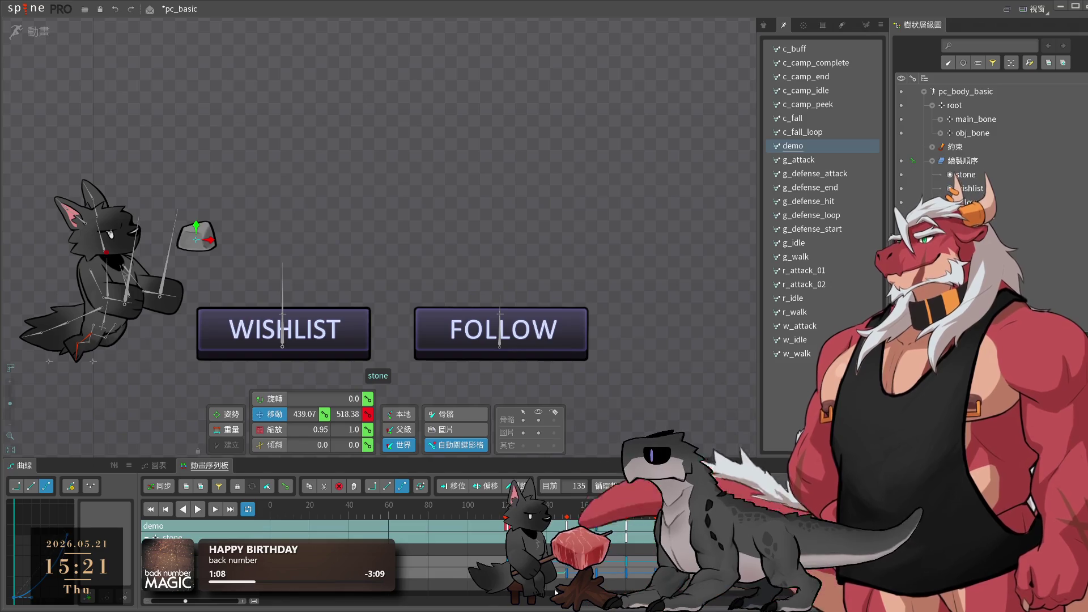
pyautogui.click(565, 576)
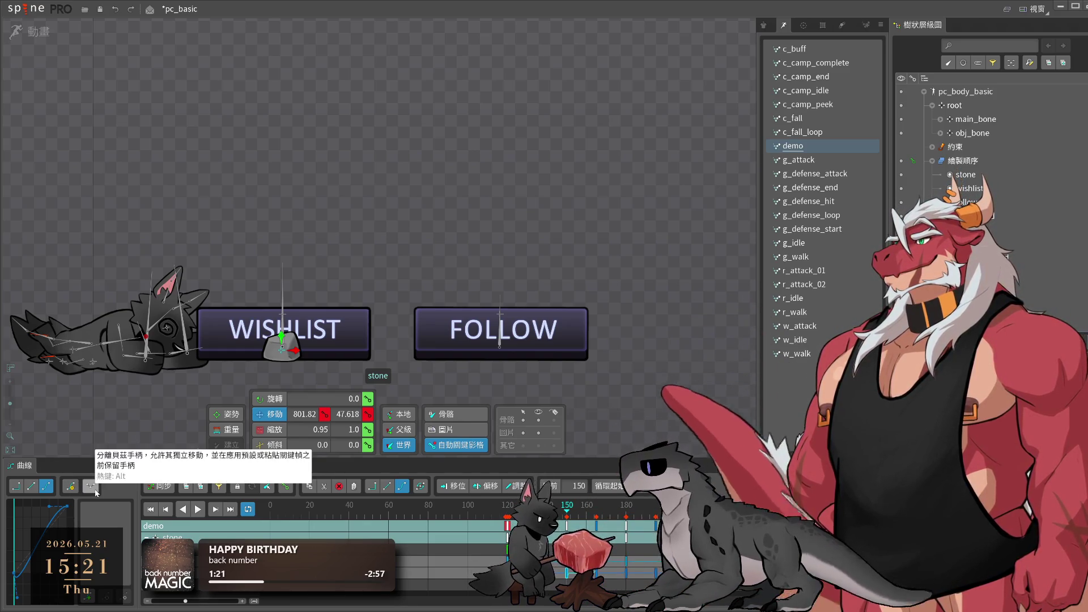
pyautogui.click(92, 488)
pyautogui.moveTo(18, 600); pyautogui.dragTo(25, 533)
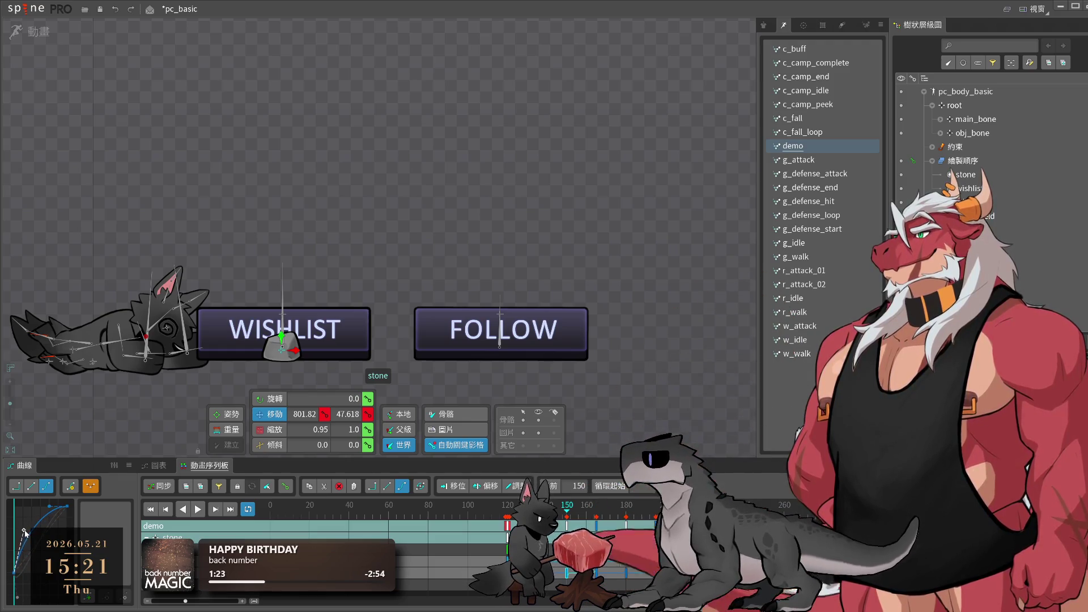
# - Check the stone at keys 135, 150, 165 and 180, then play back the eased drop
pyautogui.click(537, 505)
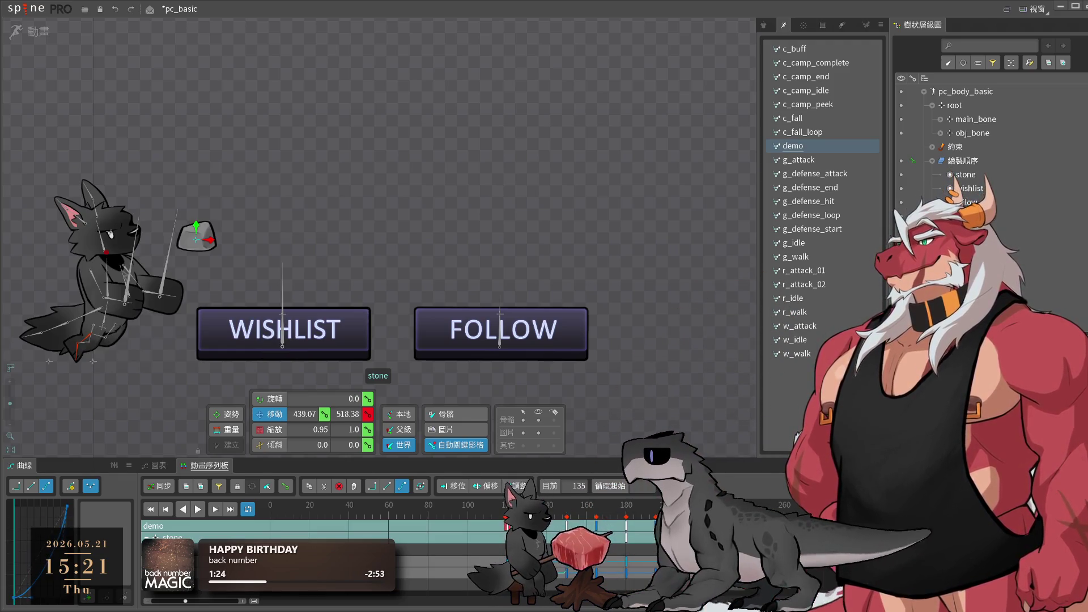
pyautogui.click(568, 571)
pyautogui.click(596, 572)
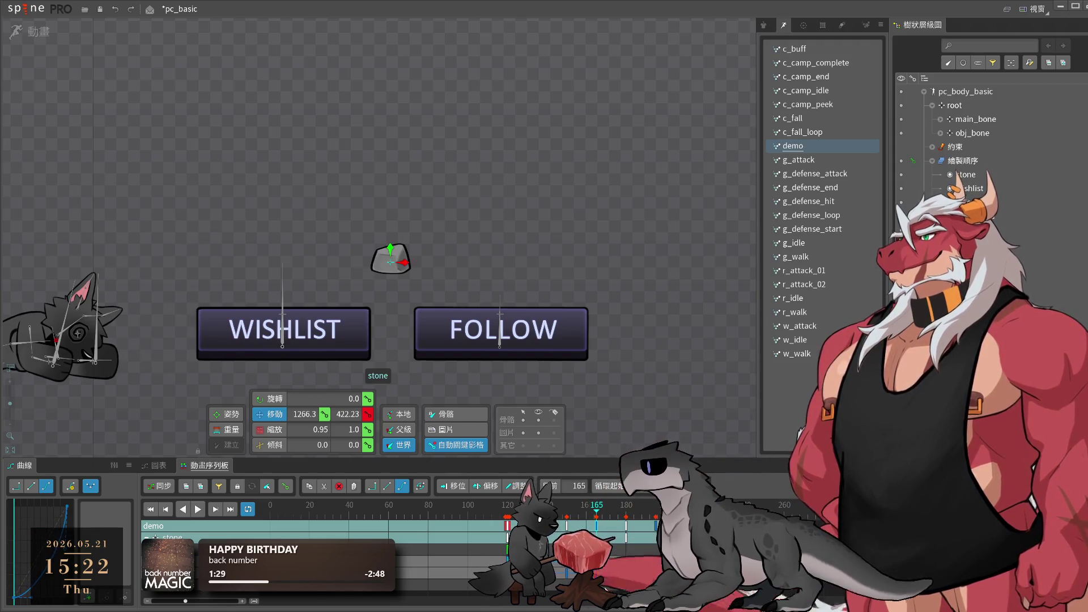
pyautogui.click(626, 574)
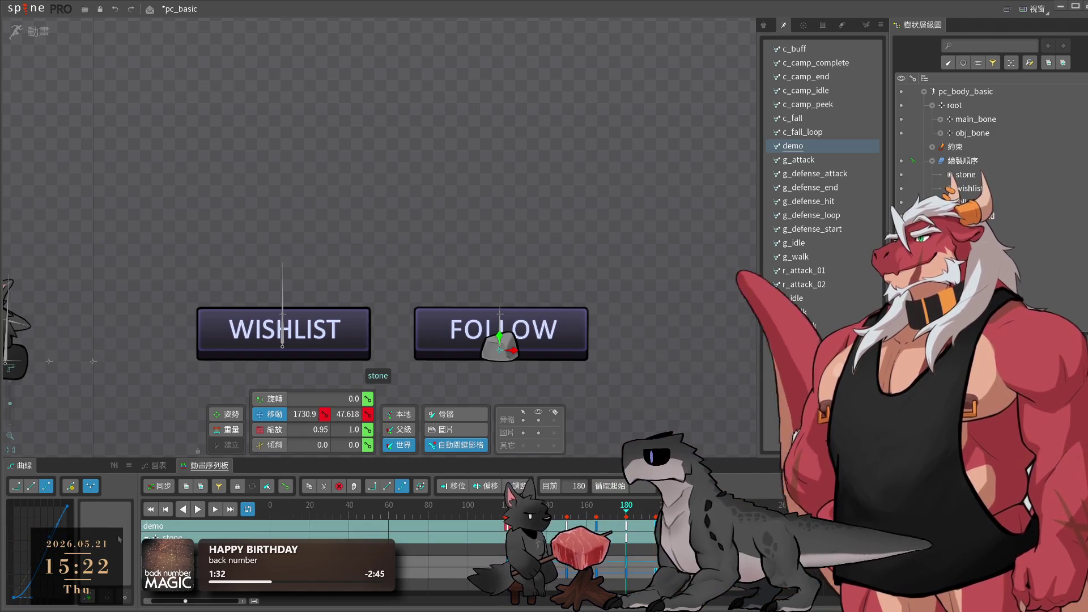
pyautogui.press('l')
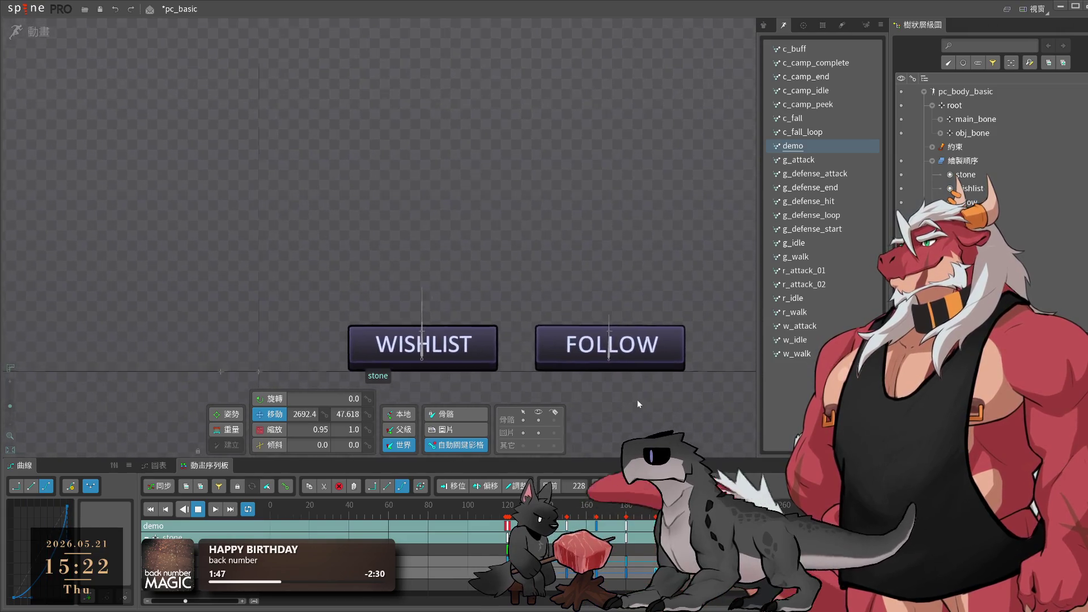
pyautogui.press('space')
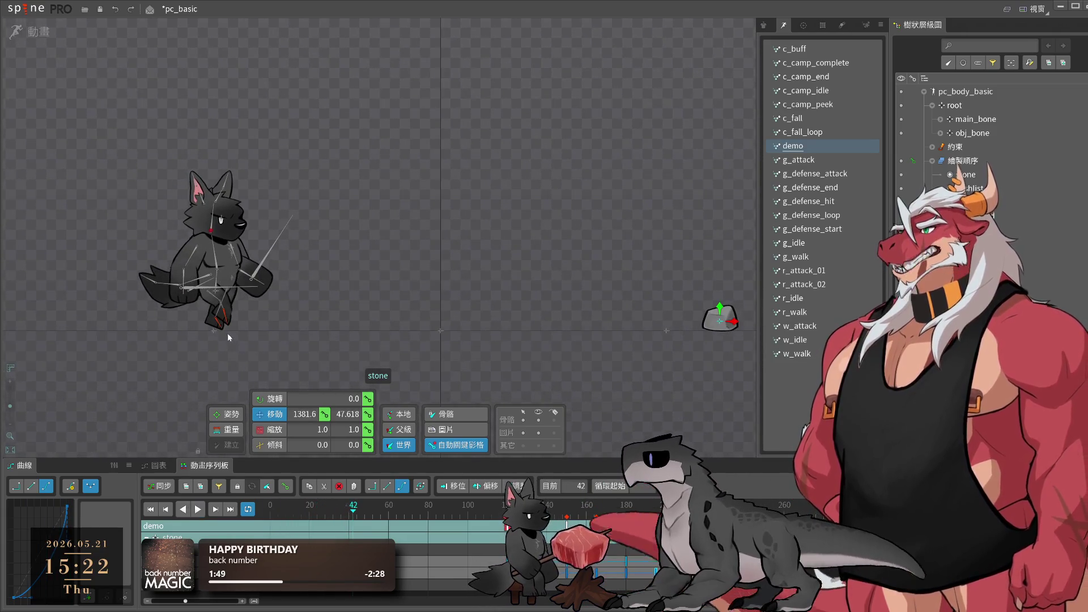
pyautogui.click(215, 331)
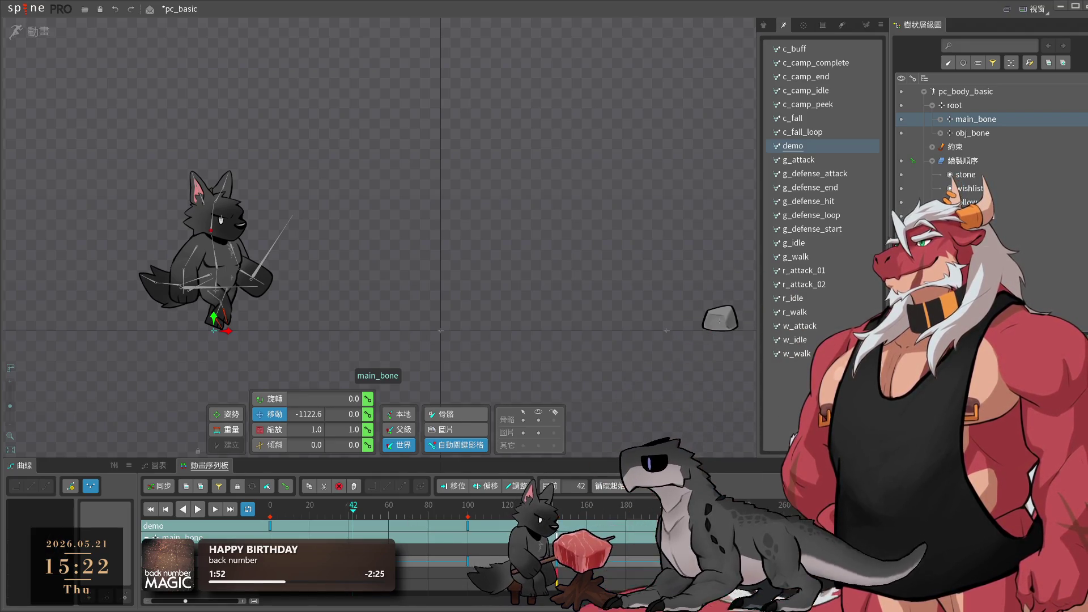
pyautogui.press('space')
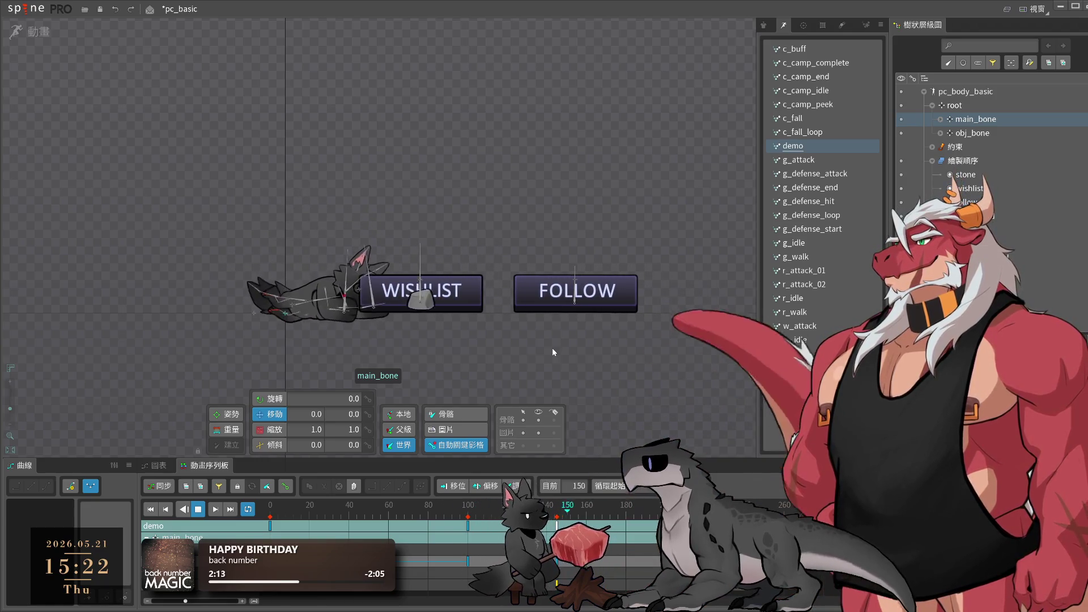
# - Step to the stone's frame-210 key and reduce its spin there
pyautogui.click(638, 262)
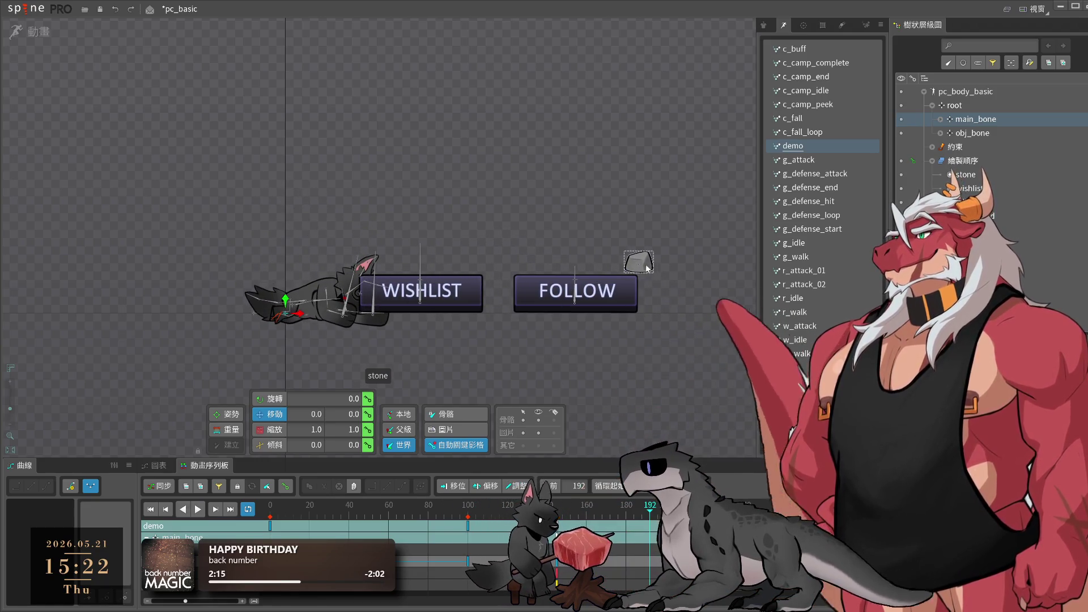
pyautogui.press('space')
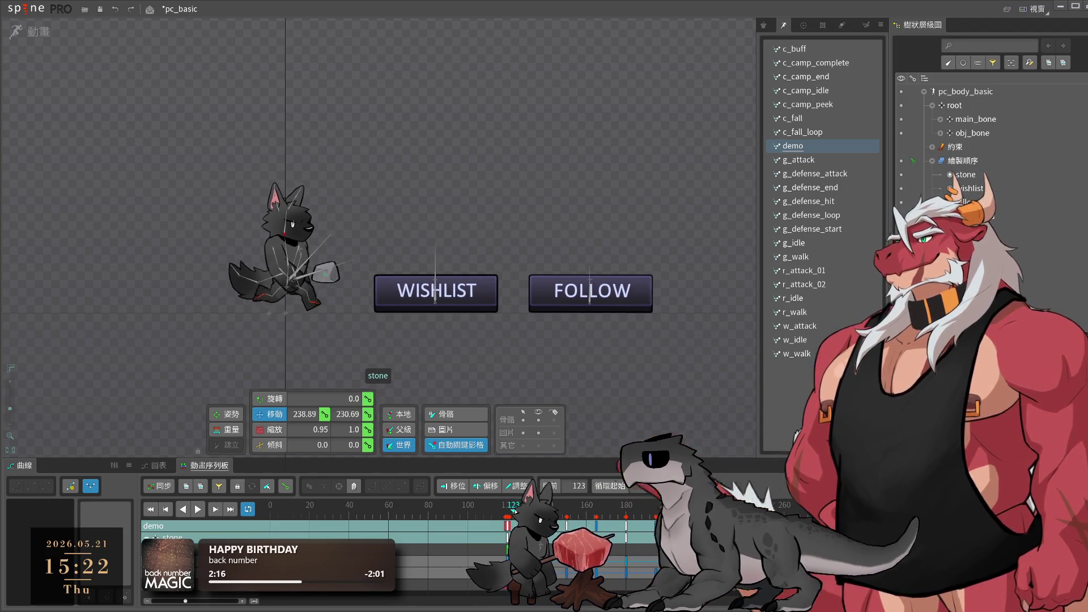
pyautogui.moveTo(538, 513); pyautogui.dragTo(567, 513)
pyautogui.moveTo(412, 279); pyautogui.dragTo(420, 304)
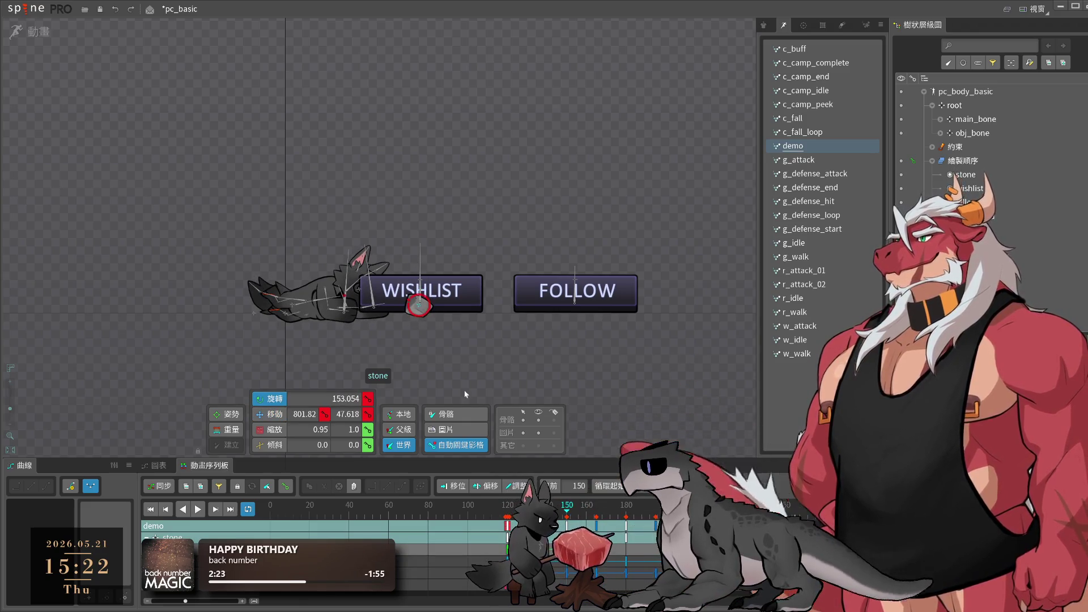
pyautogui.hotkey('ctrl', 'Right')
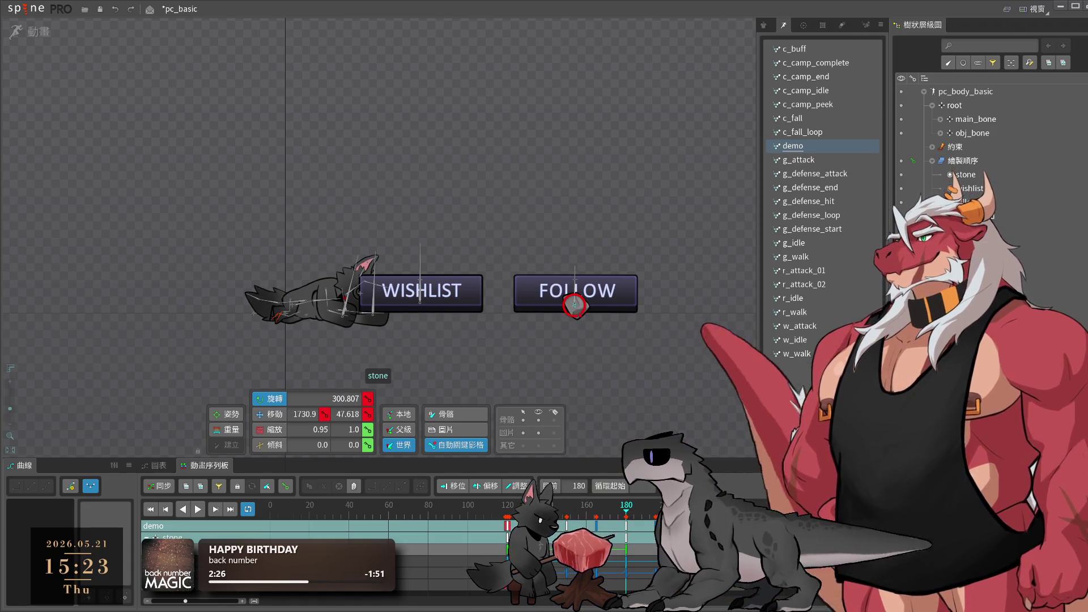
pyautogui.hotkey('ctrl', 'Right')
pyautogui.moveTo(231, 312); pyautogui.dragTo(737, 173)
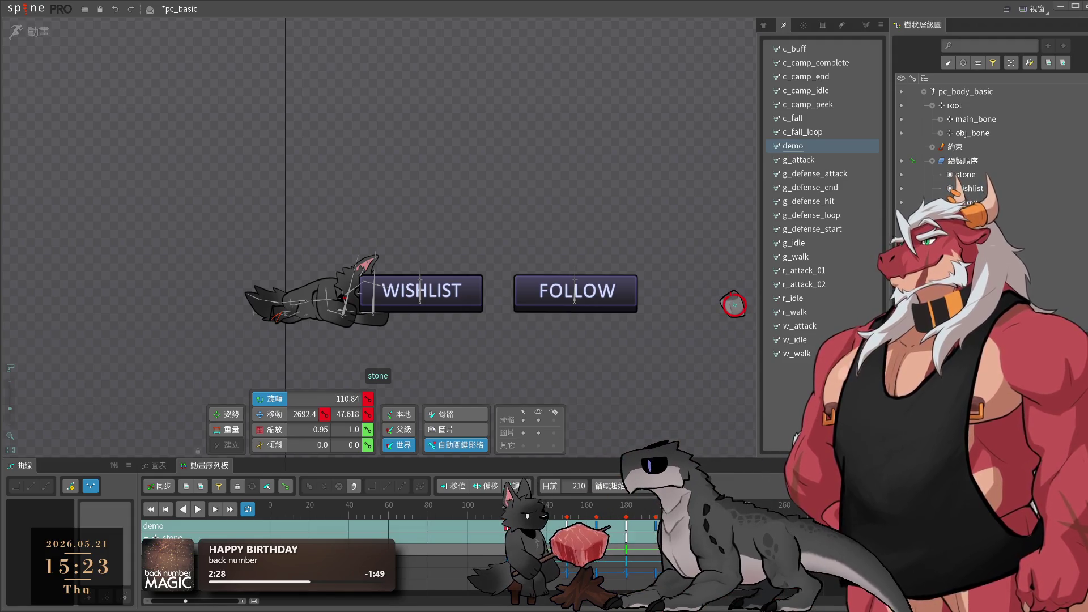
# - Give the stone's frame-120 key a Bezier curve and preview the kick
pyautogui.click(506, 526)
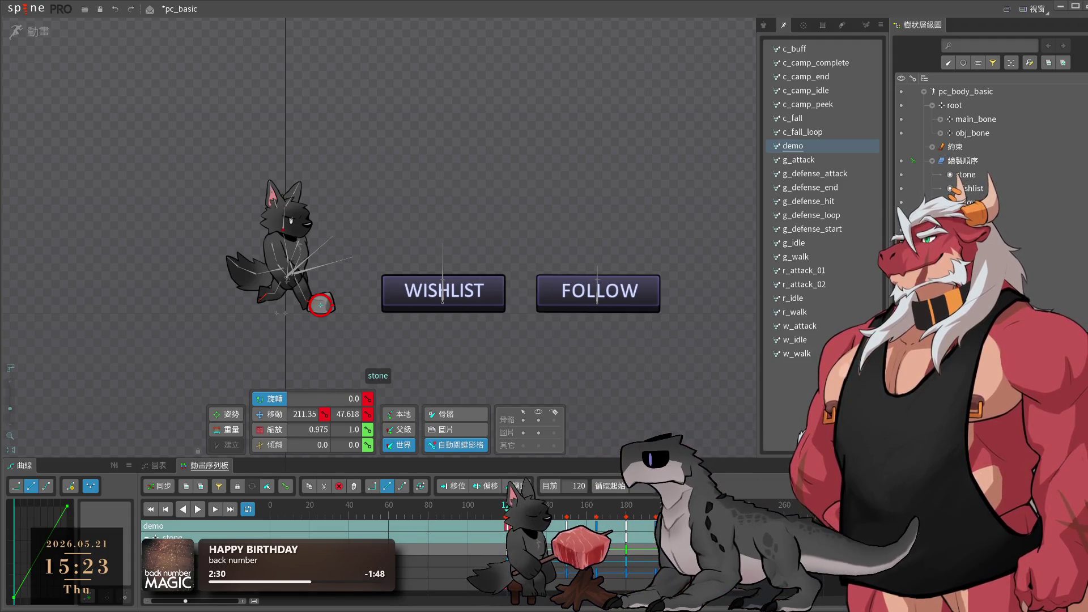
pyautogui.click(491, 560)
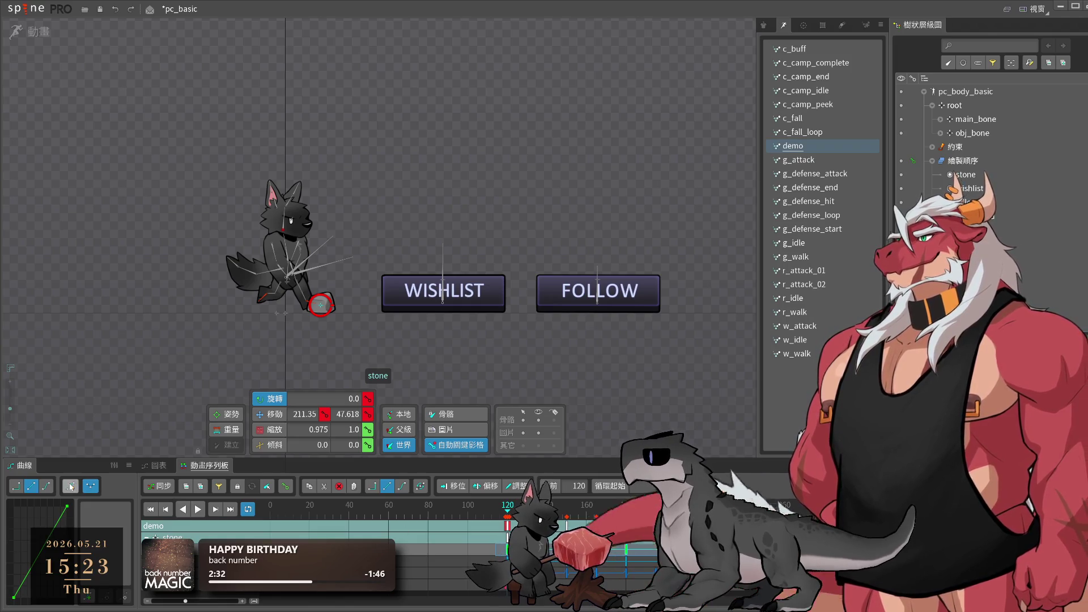
pyautogui.click(46, 486)
pyautogui.press('space')
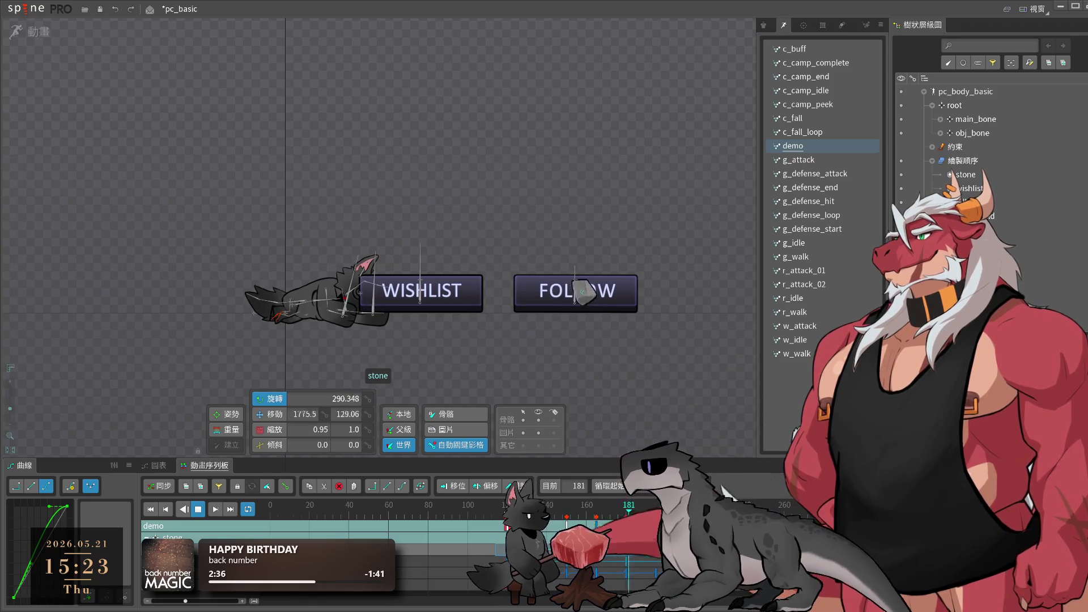
pyautogui.click(579, 368)
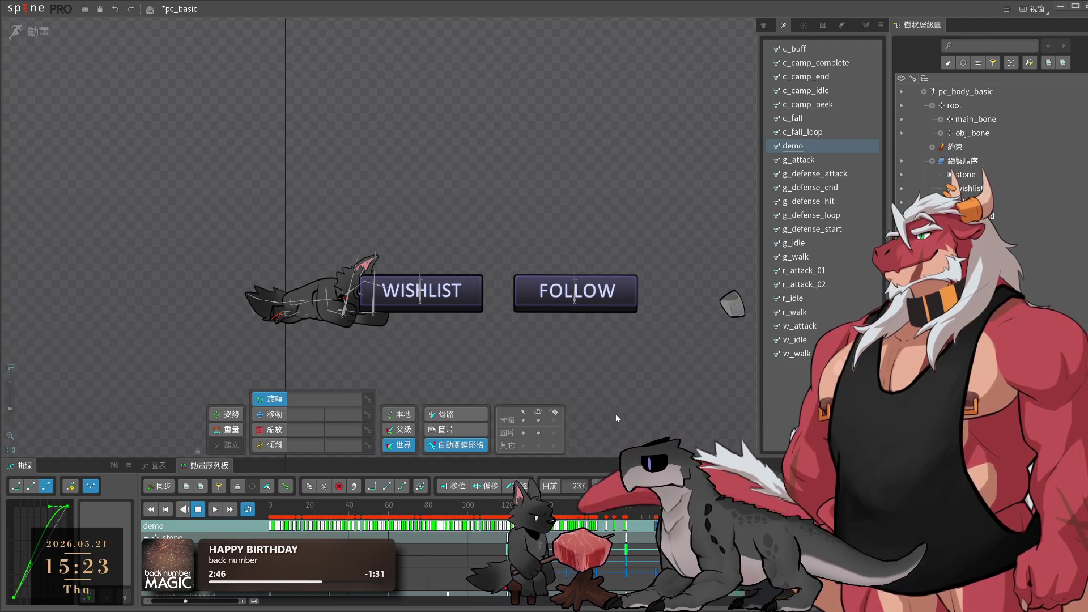
pyautogui.click(567, 508)
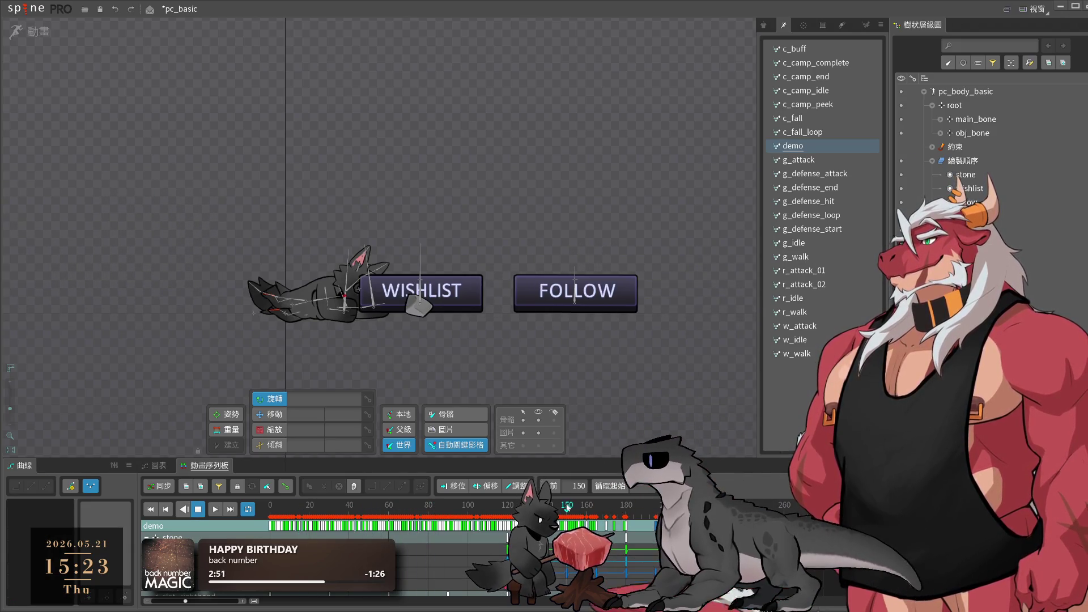
pyautogui.click(566, 504)
pyautogui.click(567, 526)
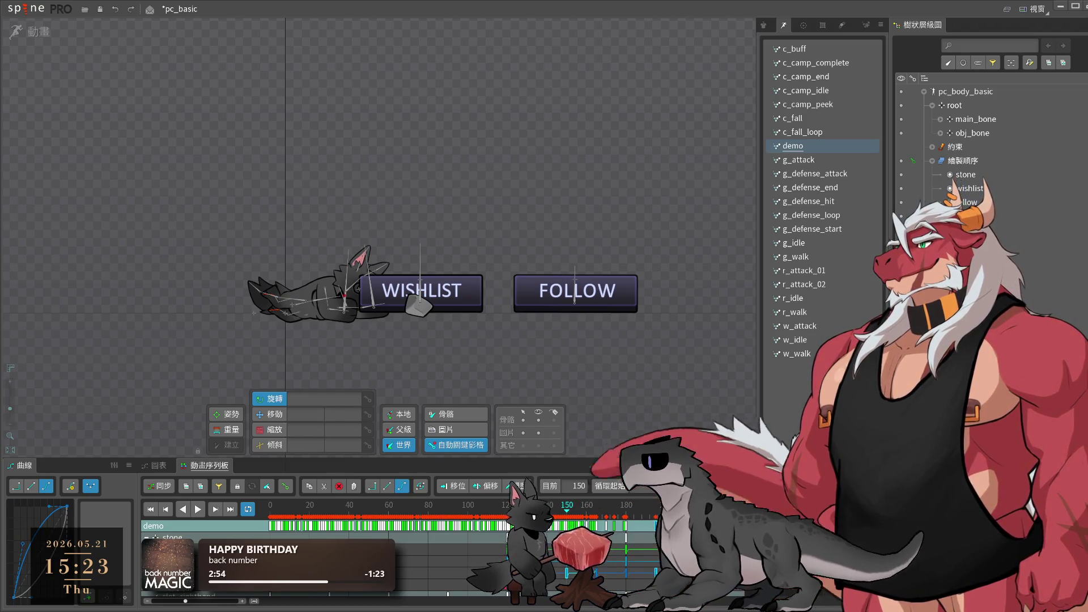
pyautogui.click(627, 577)
pyautogui.click(626, 577)
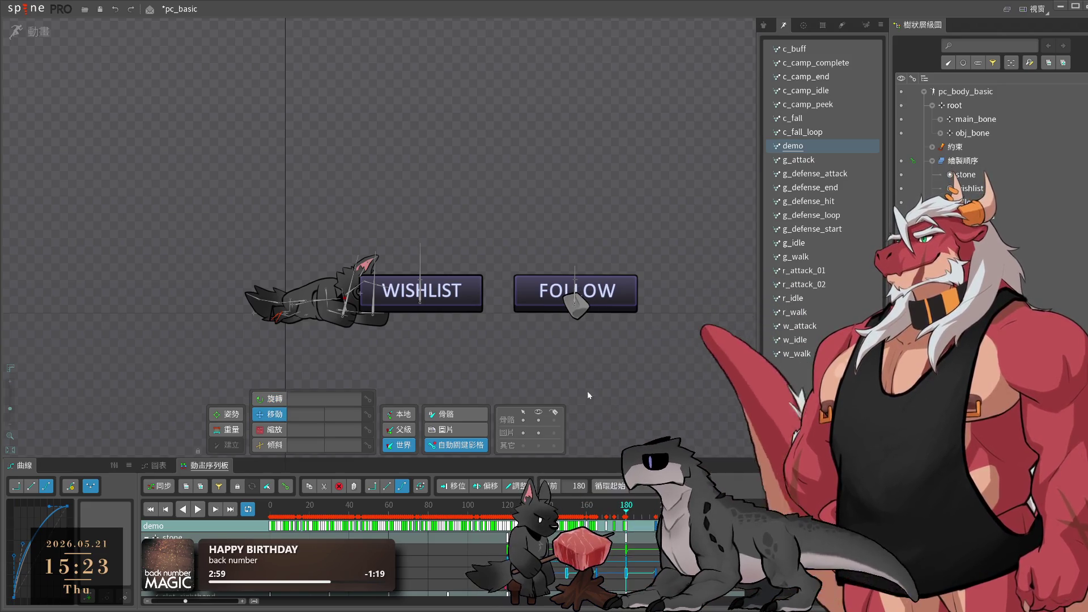
pyautogui.scroll(4, 488, 340)
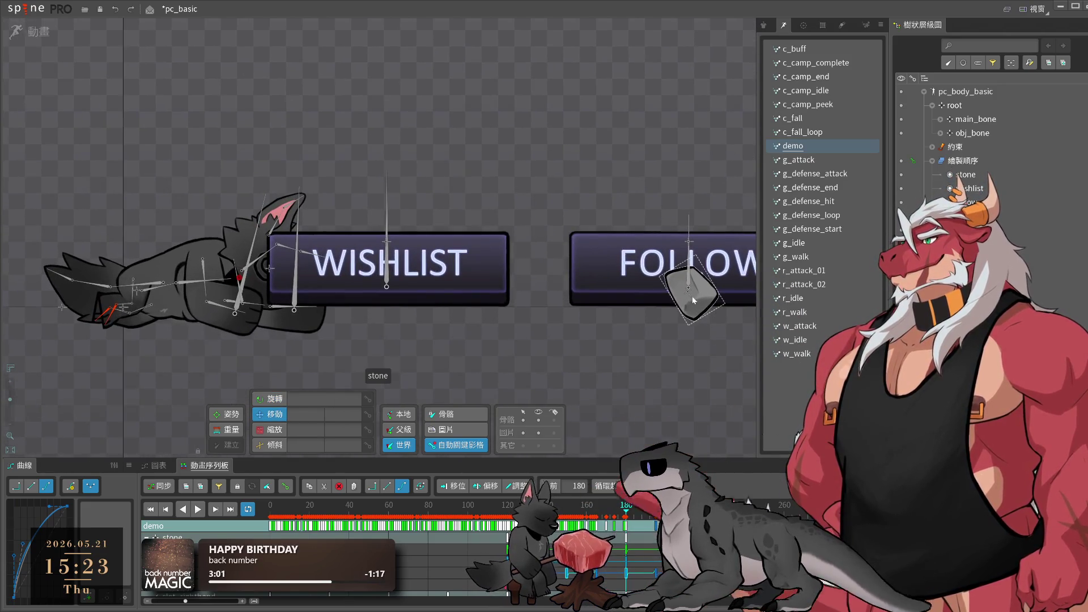
pyautogui.click(691, 297)
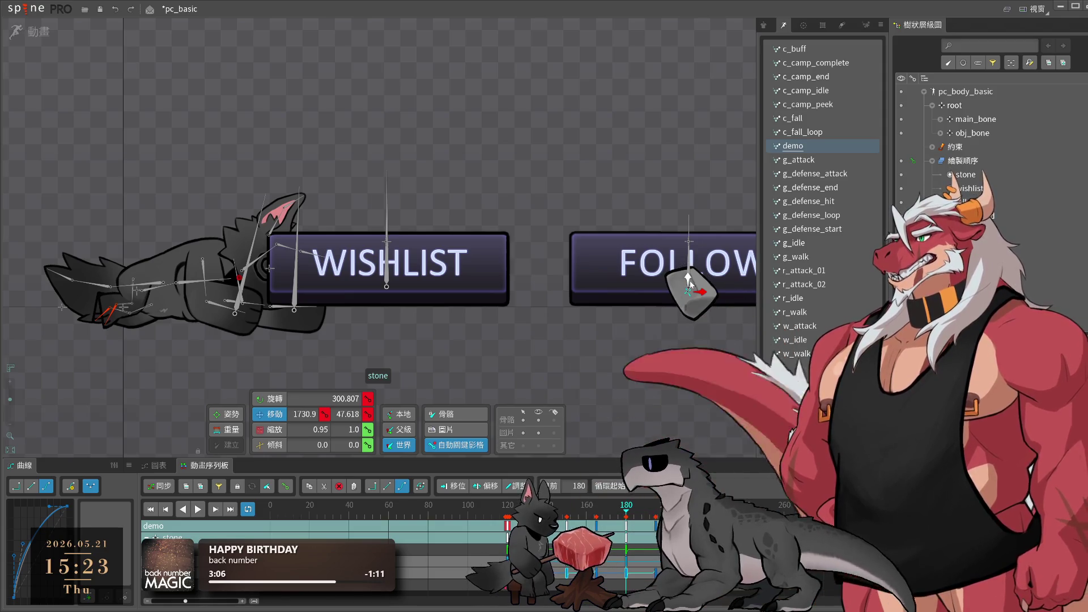
pyautogui.moveTo(689, 280); pyautogui.dragTo(701, 258)
pyautogui.hotkey('ctrl', 'z')
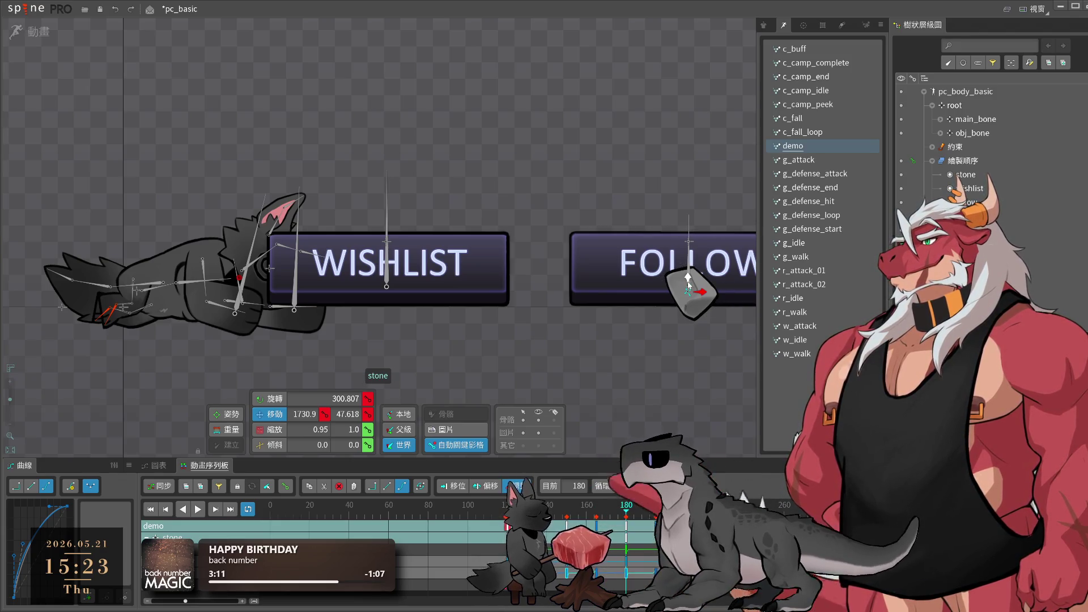
pyautogui.click(508, 517)
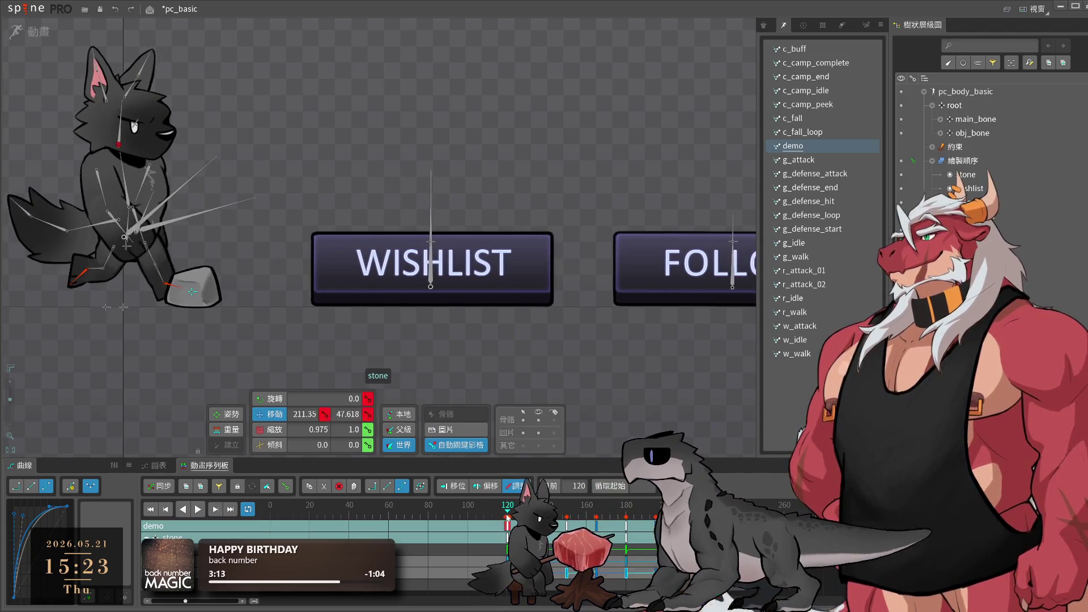
pyautogui.press('space')
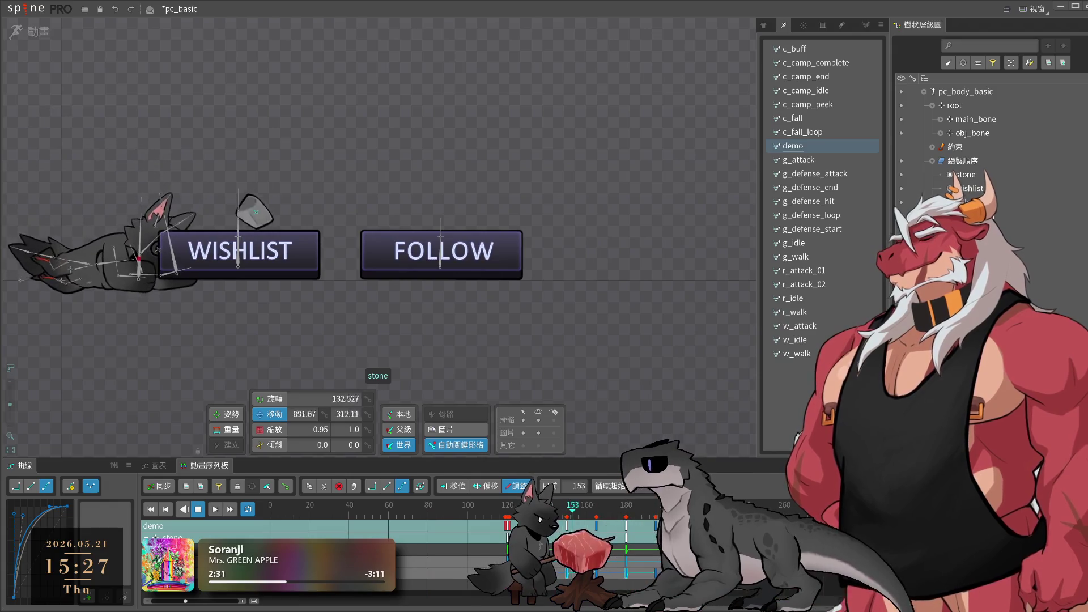
pyautogui.moveTo(340, 259); pyautogui.dragTo(457, 284)
pyautogui.click(418, 287)
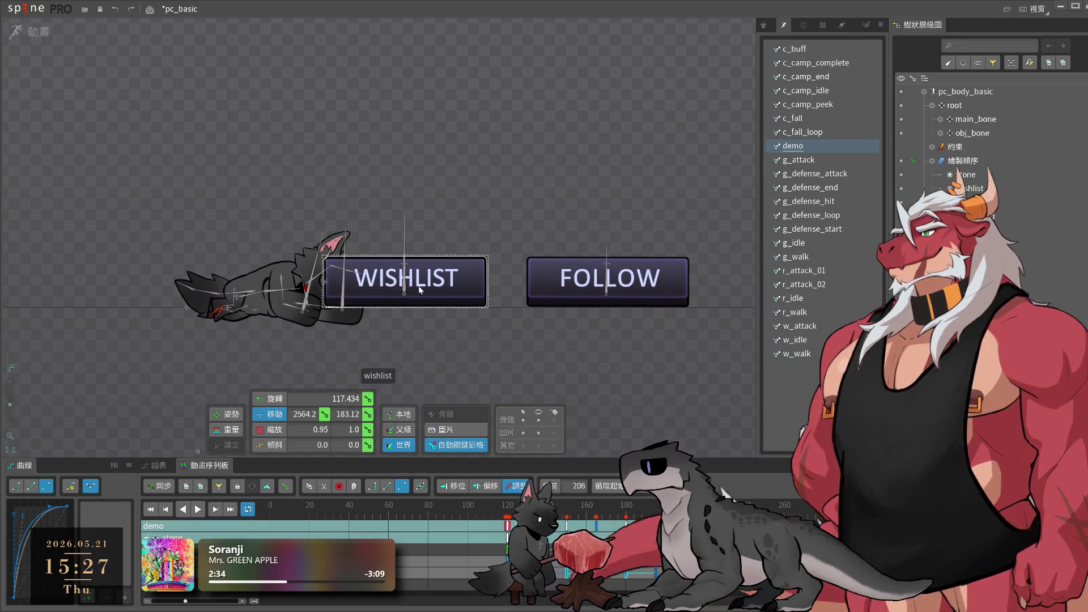
# - Key the WISHLIST button (wishlist2 bone) pushed down at frame 151 as the stone strikes
pyautogui.moveTo(469, 506); pyautogui.dragTo(478, 506)
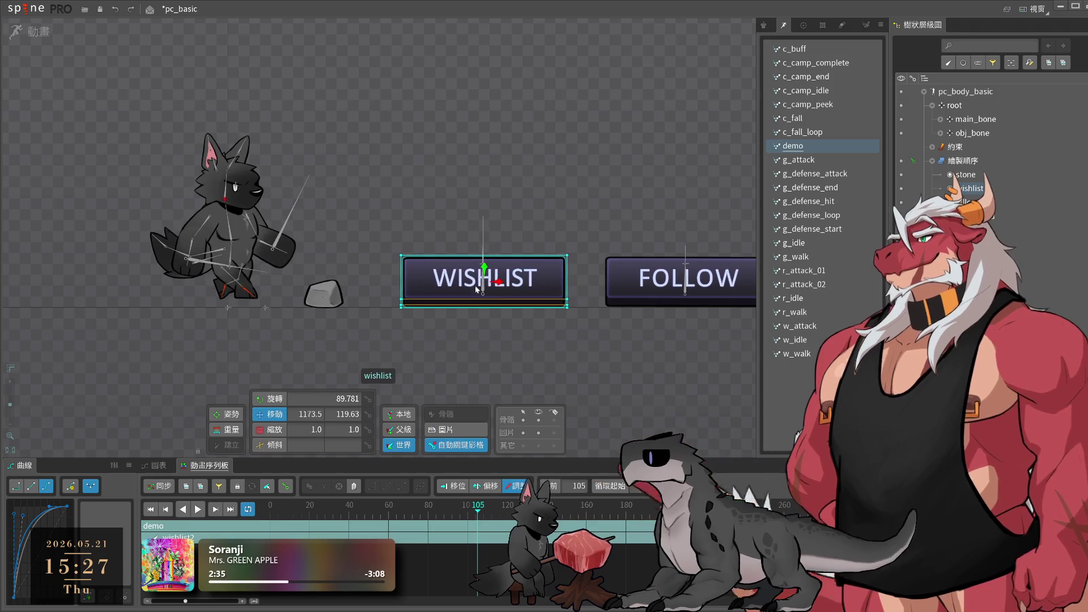
pyautogui.click(484, 238)
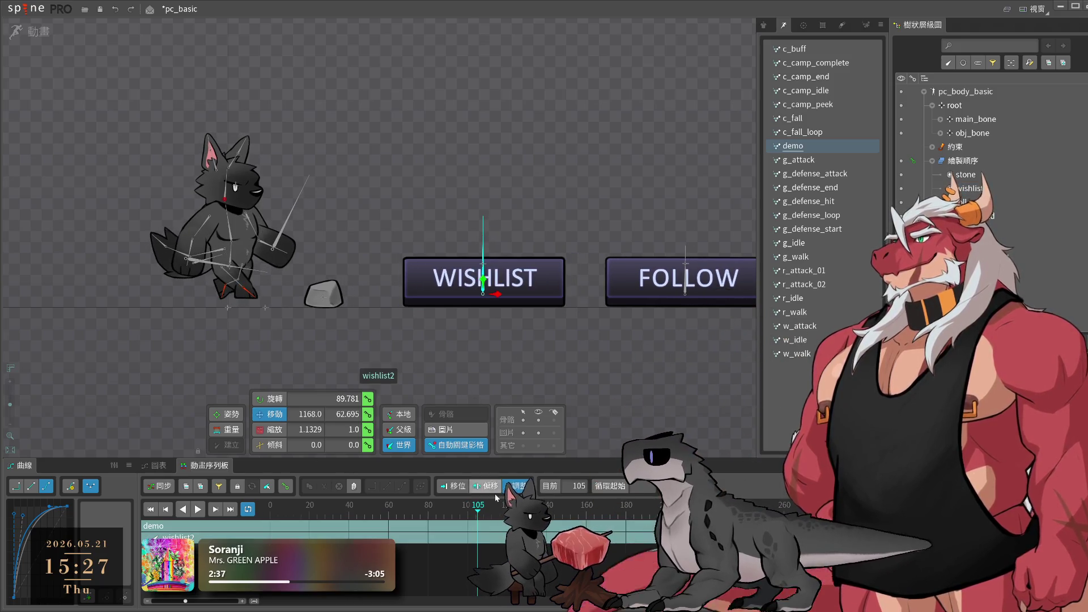
pyautogui.moveTo(478, 512); pyautogui.dragTo(562, 513)
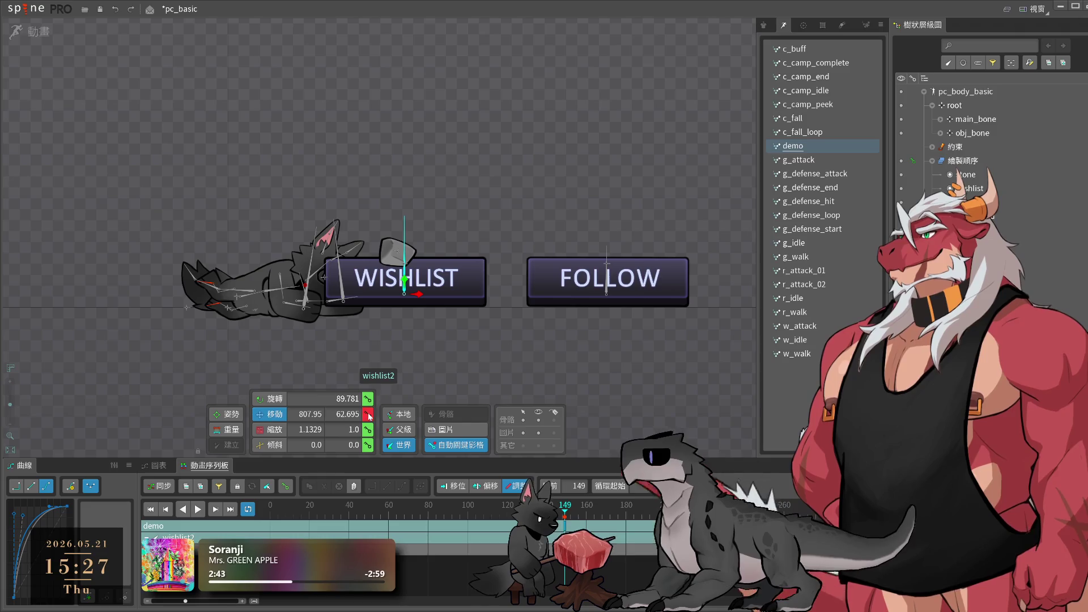
pyautogui.scroll(4, 431, 405)
pyautogui.moveTo(565, 518); pyautogui.dragTo(568, 523)
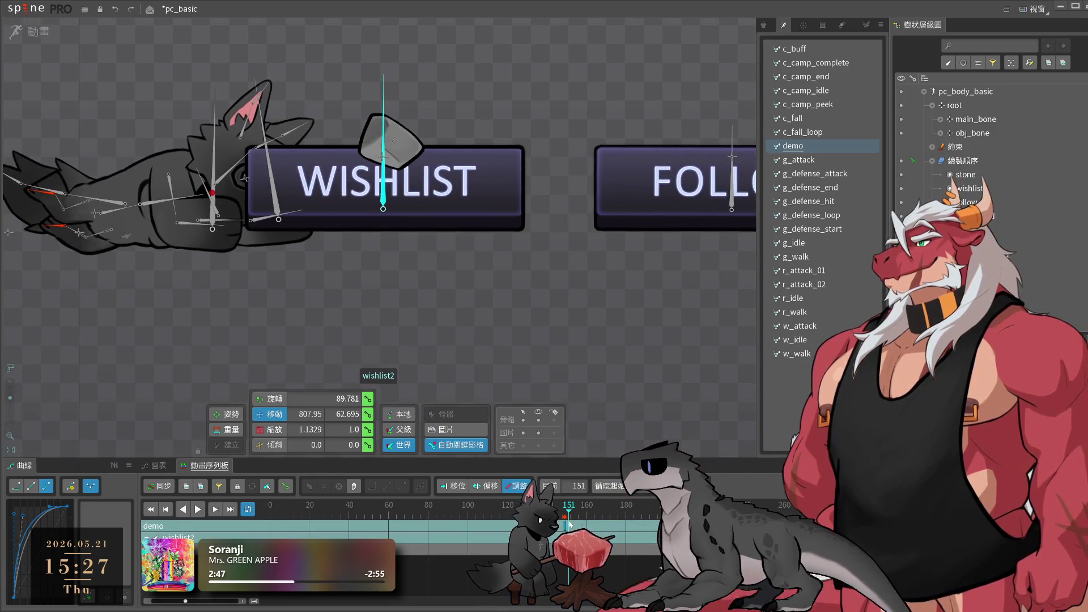
pyautogui.moveTo(384, 197); pyautogui.dragTo(384, 210)
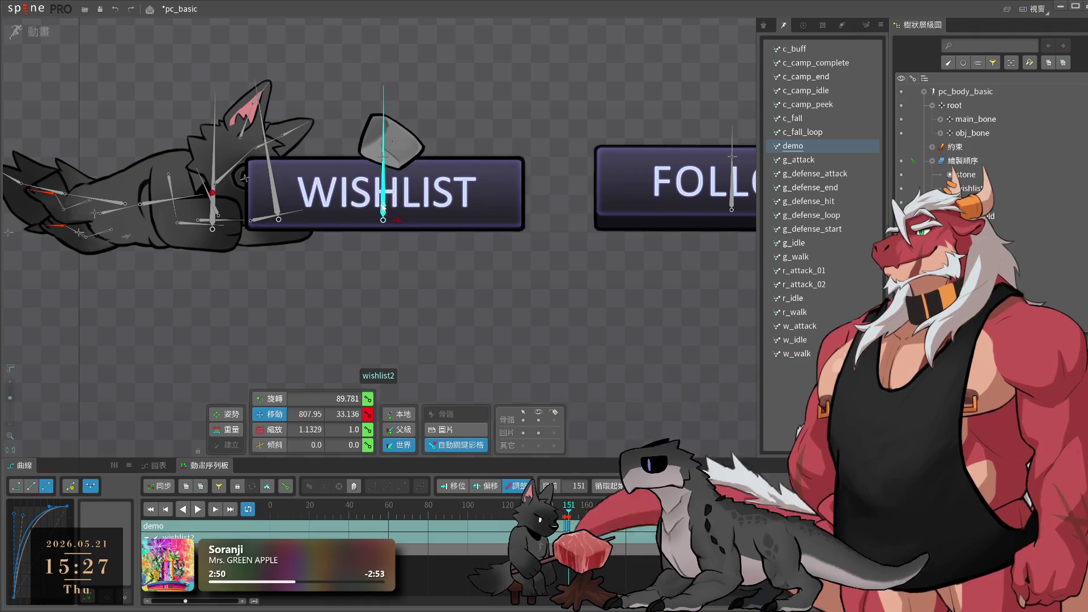
pyautogui.moveTo(618, 508); pyautogui.dragTo(571, 518)
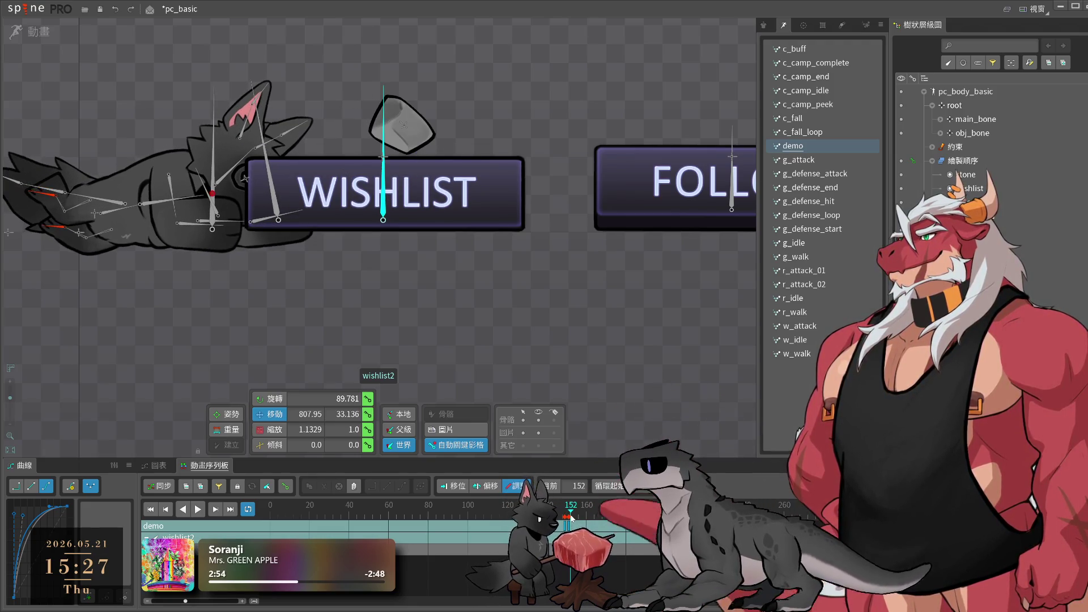
# - Switch the WISHLIST image to its orange pressed look and preview the press at frame 152
pyautogui.click(470, 189)
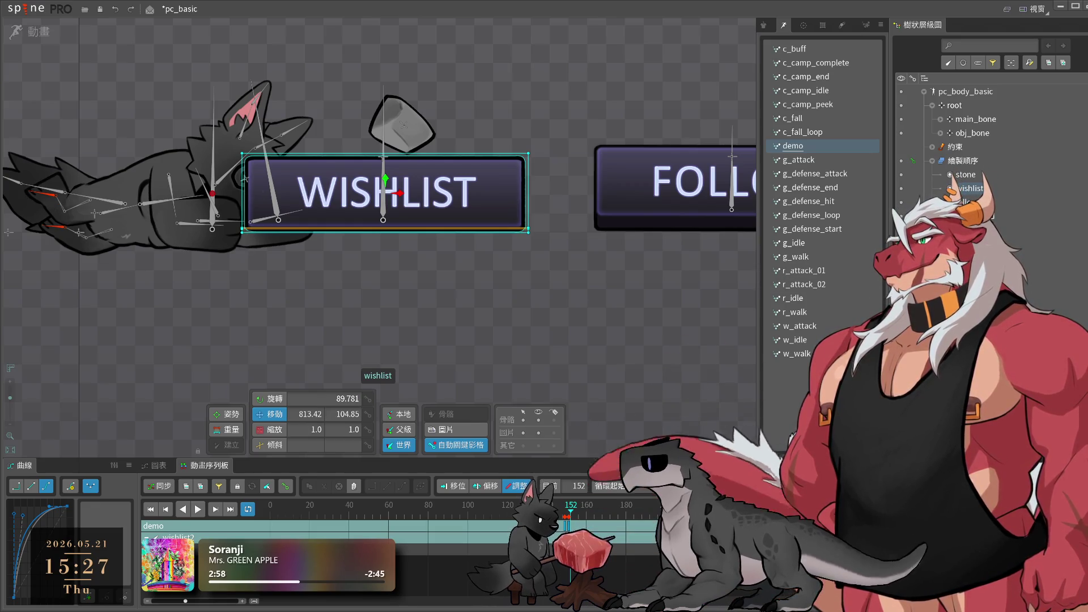
pyautogui.click(1020, 229)
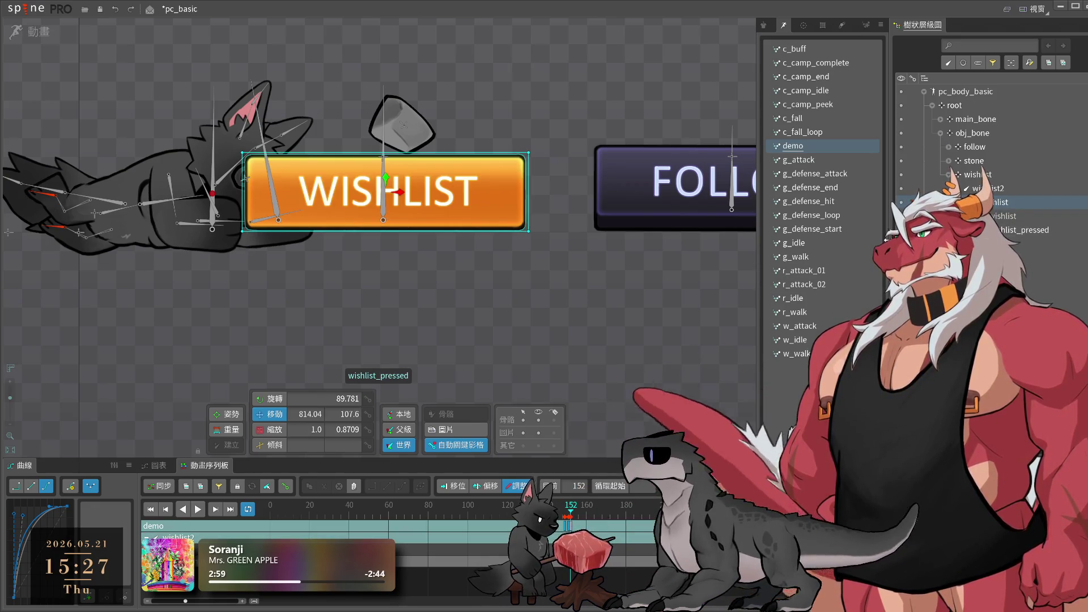
pyautogui.press('l')
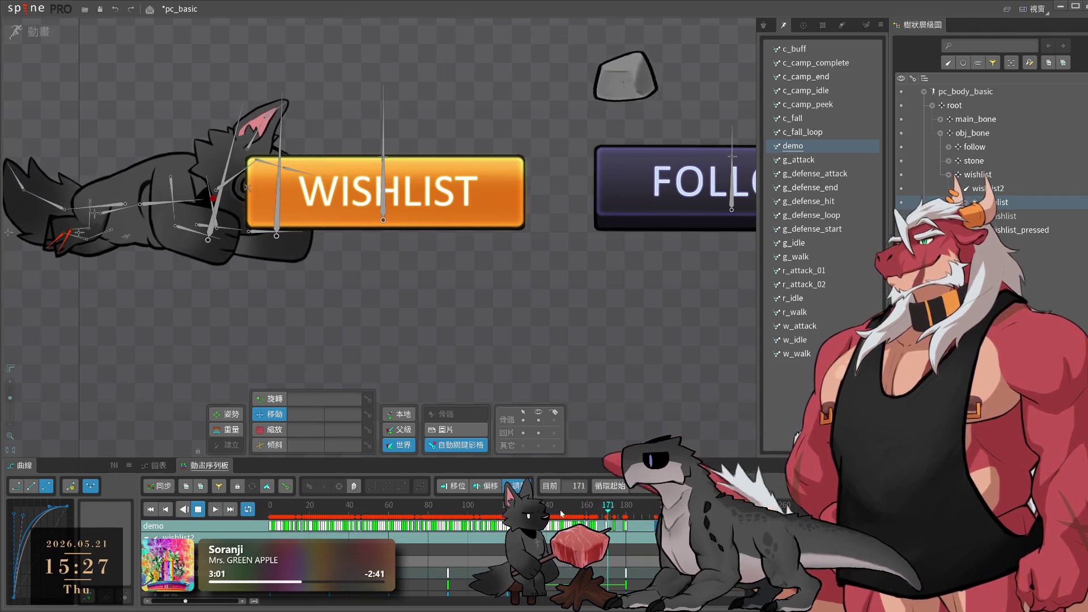
pyautogui.click(571, 516)
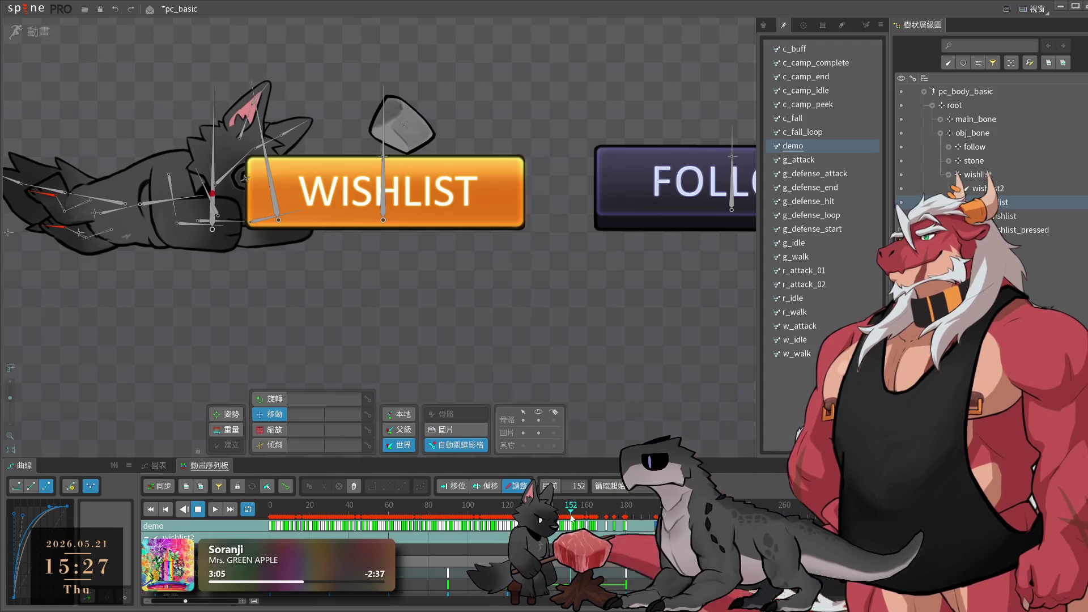
# - Key the follow2 bone pushed down at frame 181 where the stone hits
pyautogui.press('k')
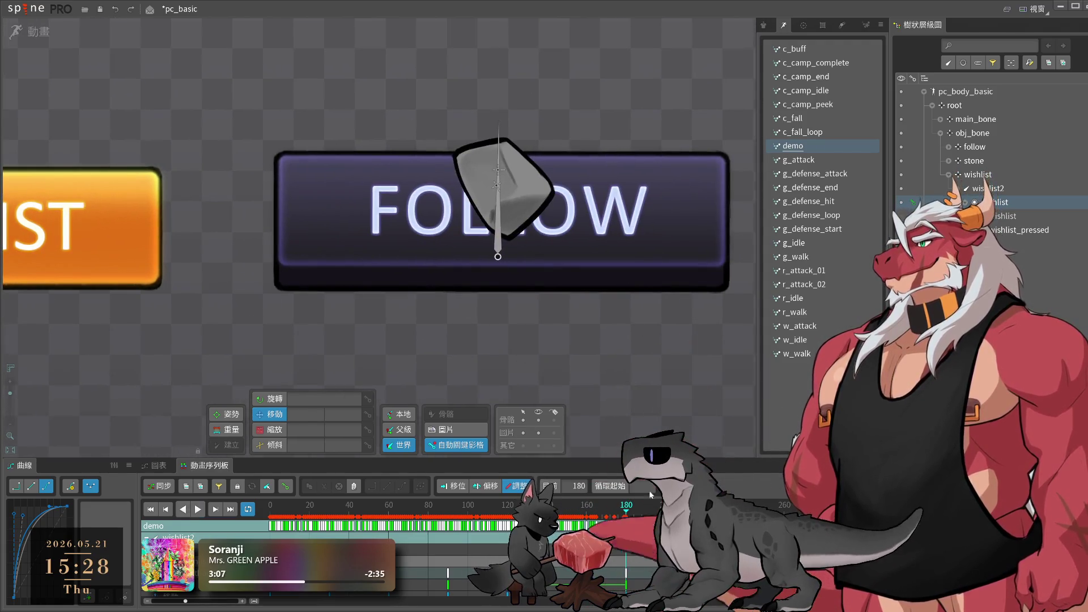
pyautogui.click(498, 226)
pyautogui.click(622, 514)
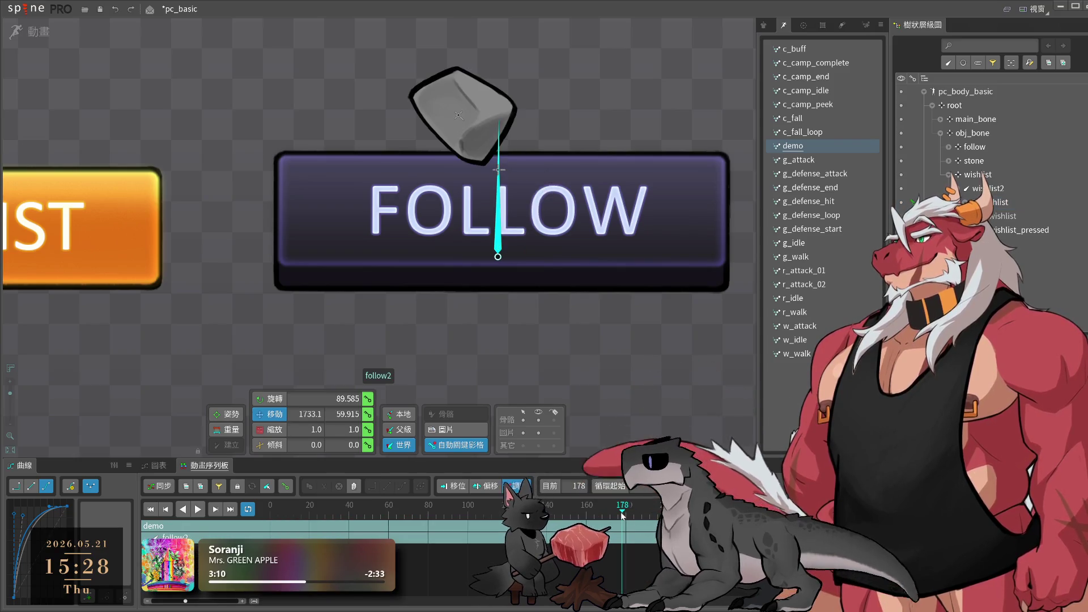
pyautogui.moveTo(622, 515); pyautogui.dragTo(626, 517)
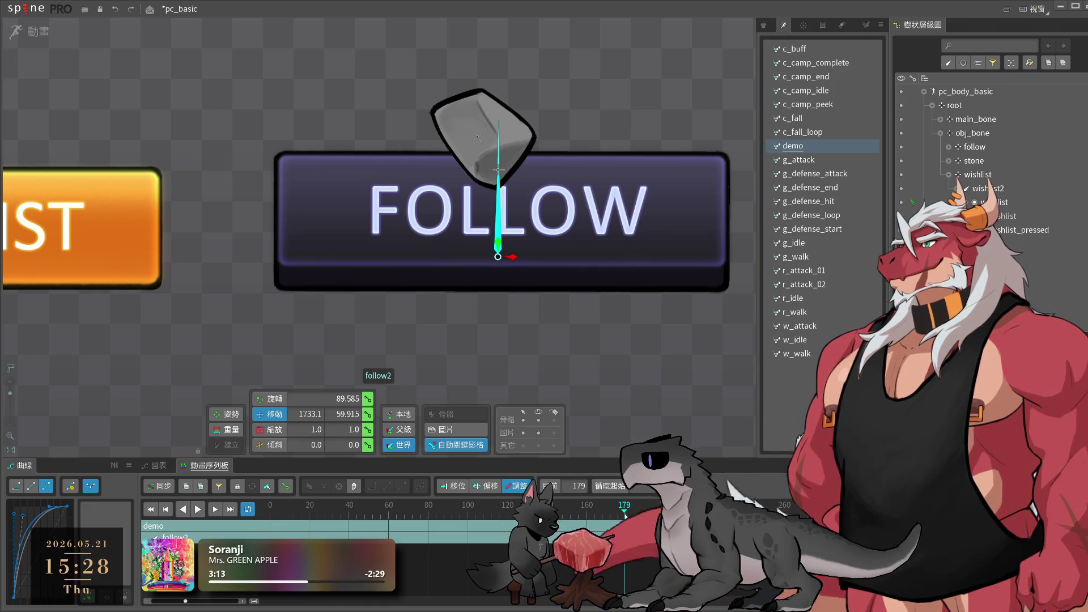
pyautogui.moveTo(624, 515); pyautogui.dragTo(628, 516)
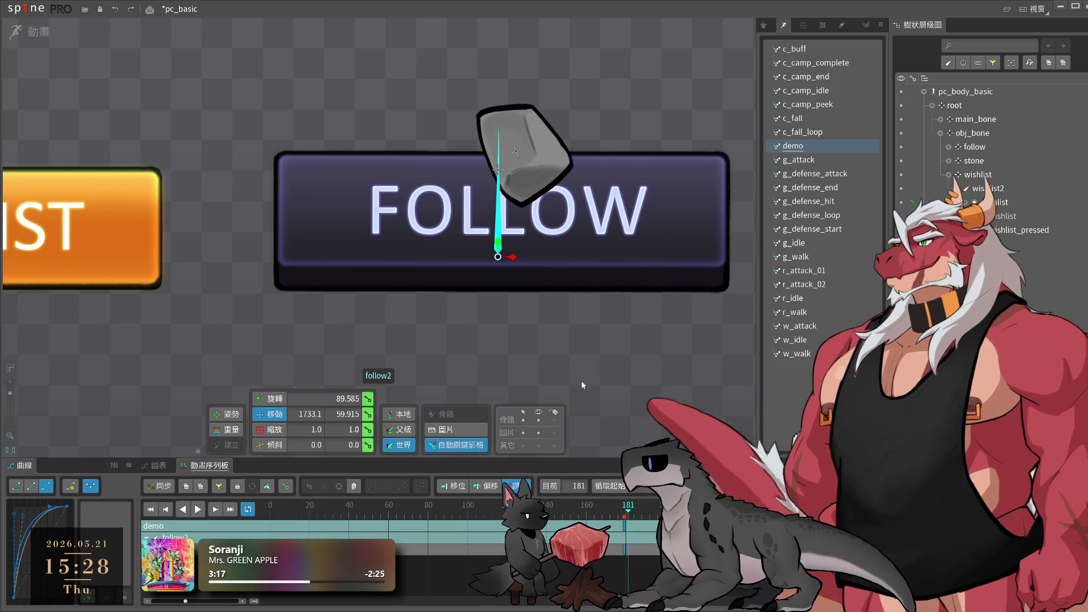
pyautogui.moveTo(500, 244); pyautogui.dragTo(500, 262)
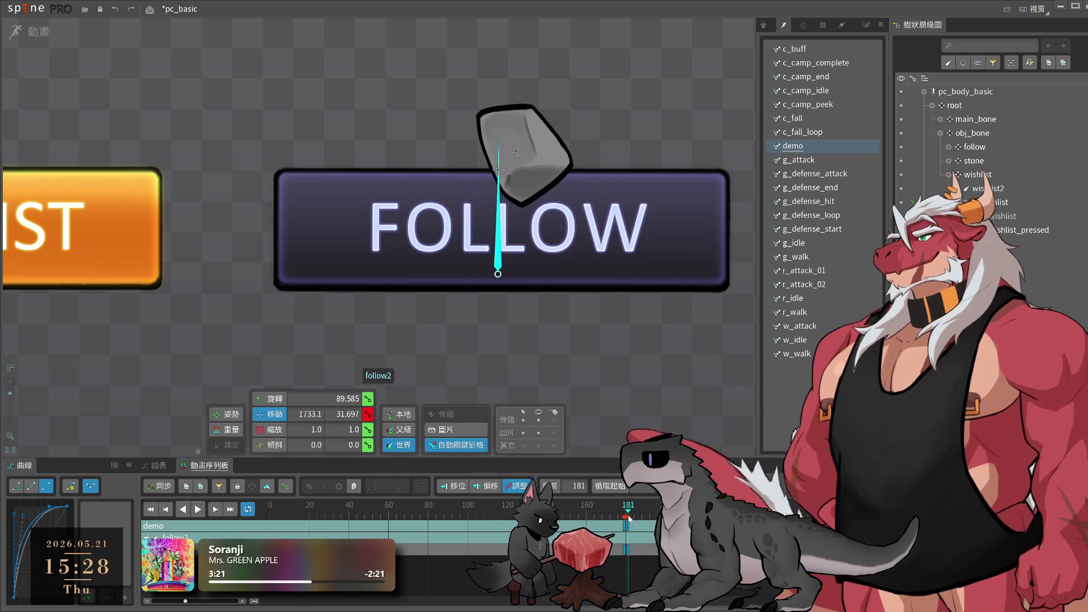
# - Select the FOLLOW button image and play back to check the hit
pyautogui.click(690, 253)
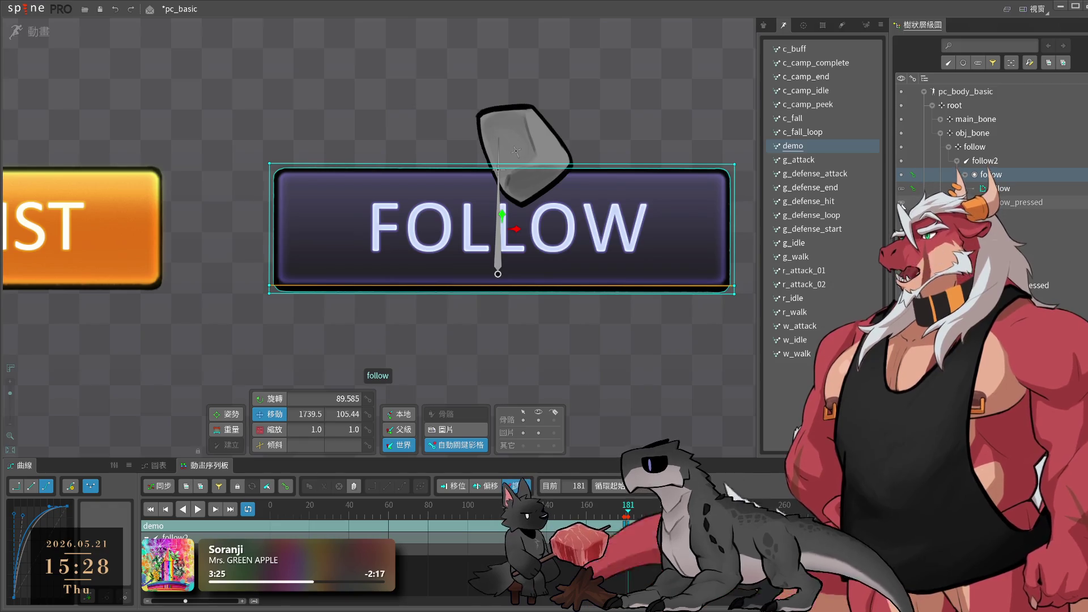
pyautogui.press('space')
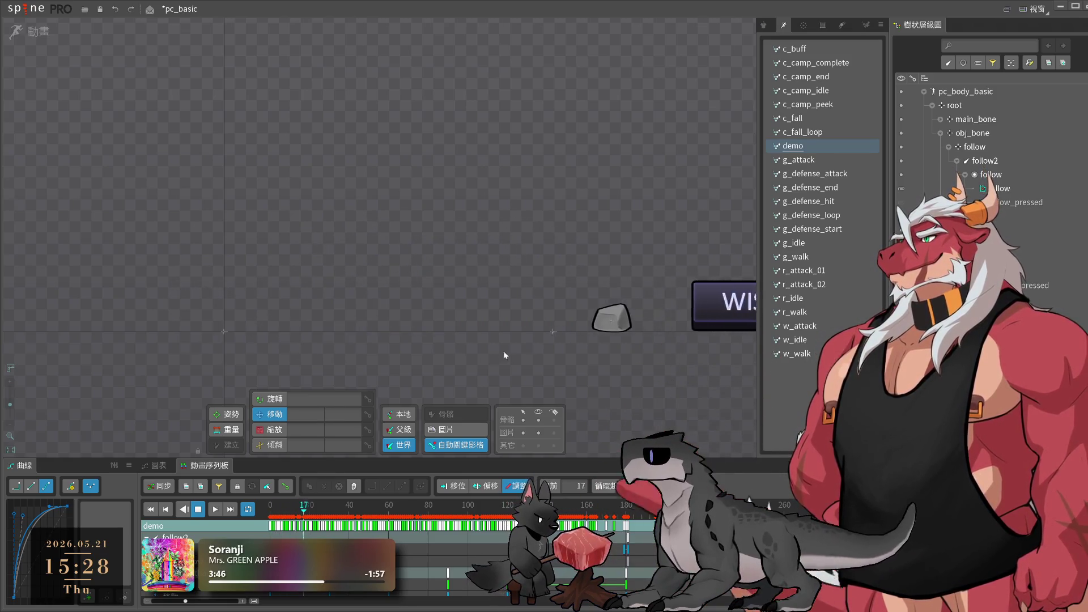
pyautogui.click(457, 332)
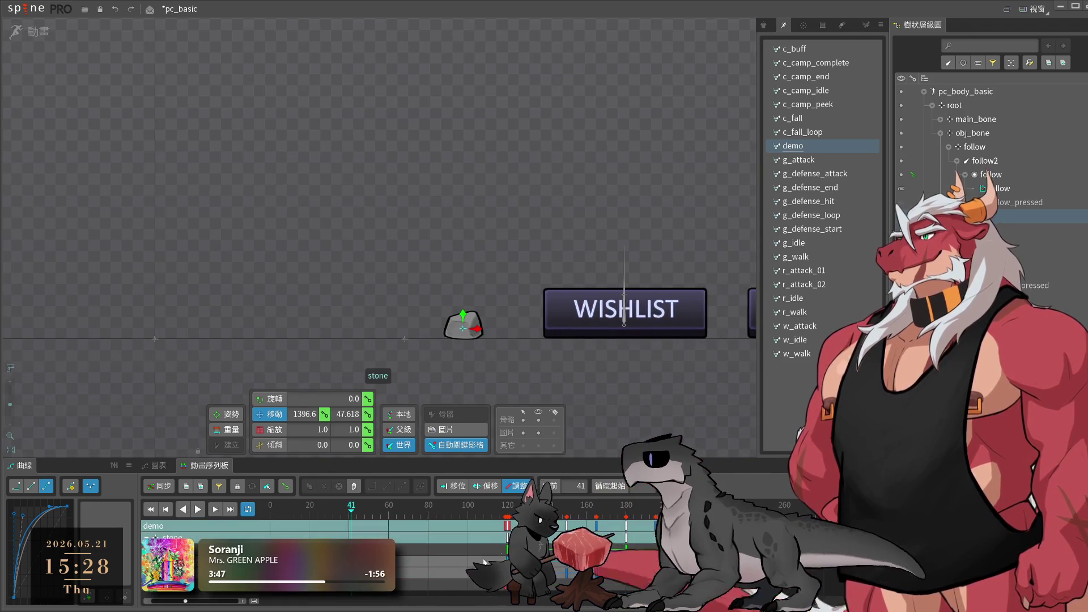
pyautogui.press('Left')
pyautogui.press('Left')
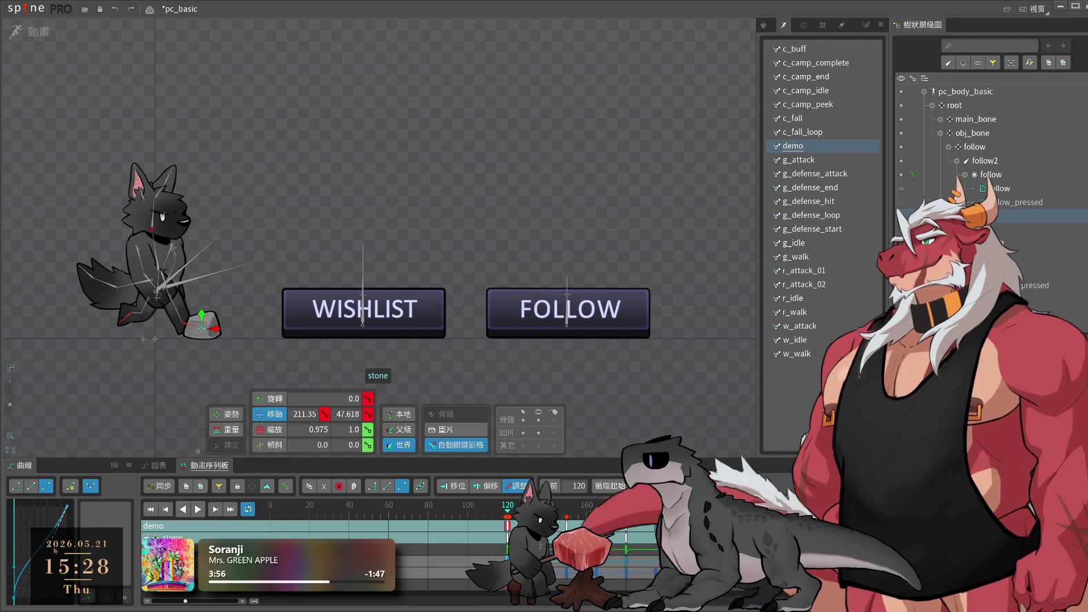
pyautogui.press('space')
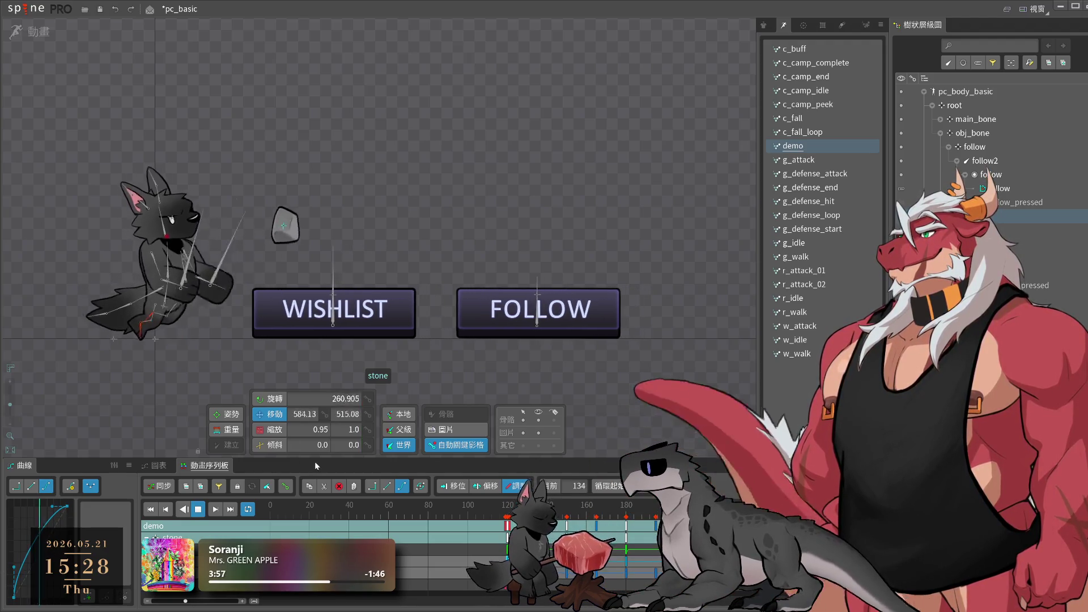
pyautogui.press('space')
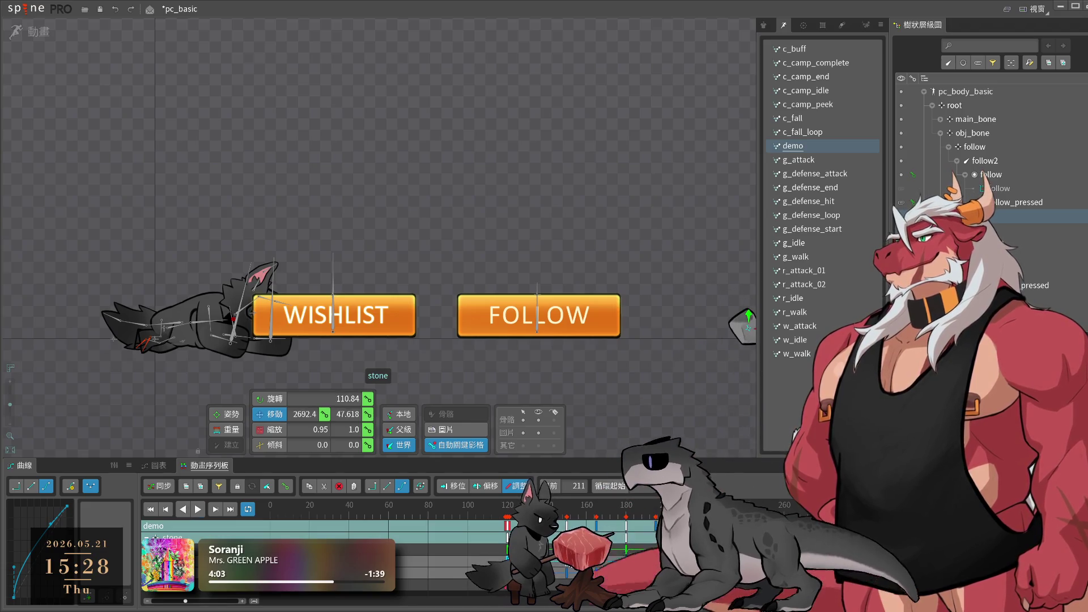
pyautogui.click(567, 506)
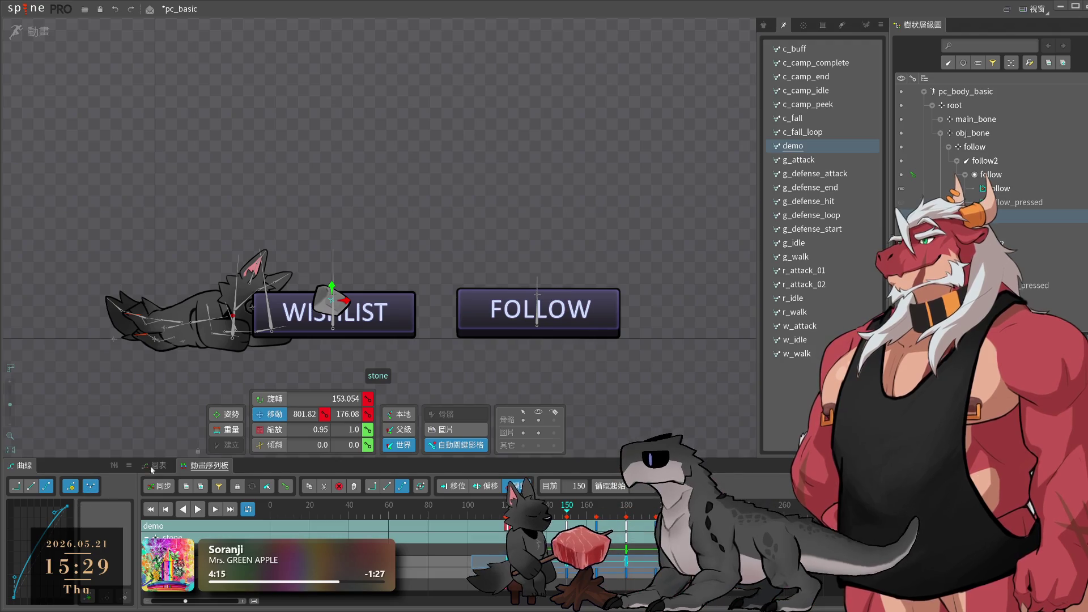
pyautogui.press('space')
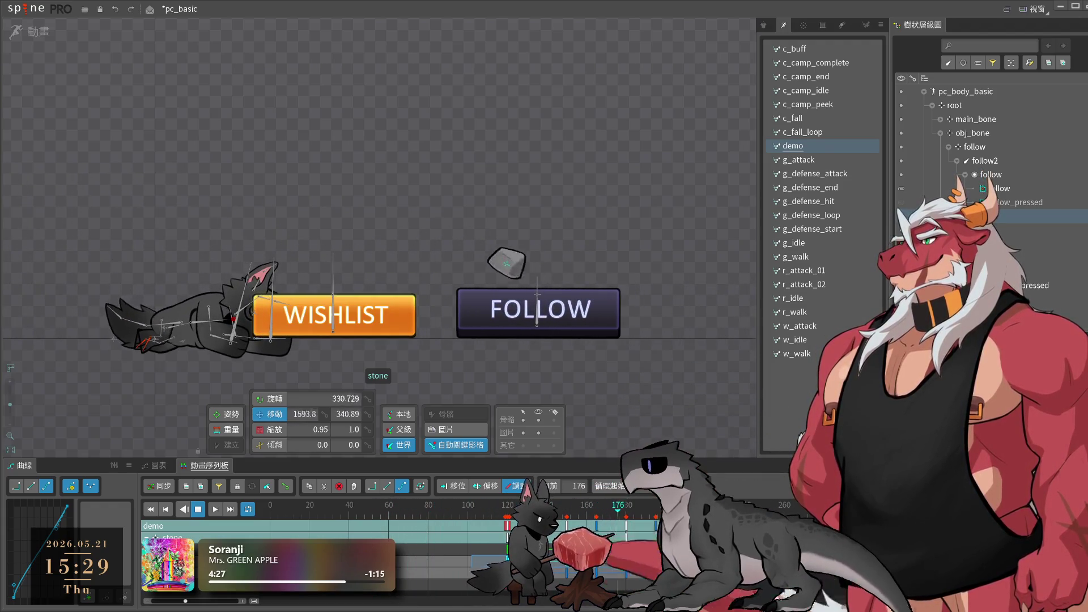
pyautogui.click(657, 392)
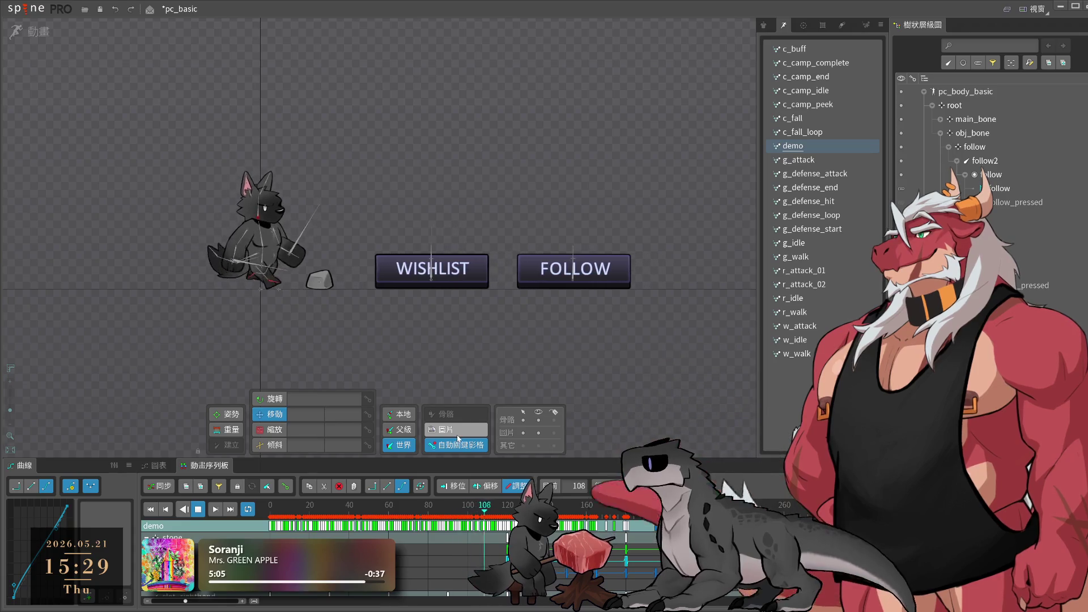
pyautogui.press('space')
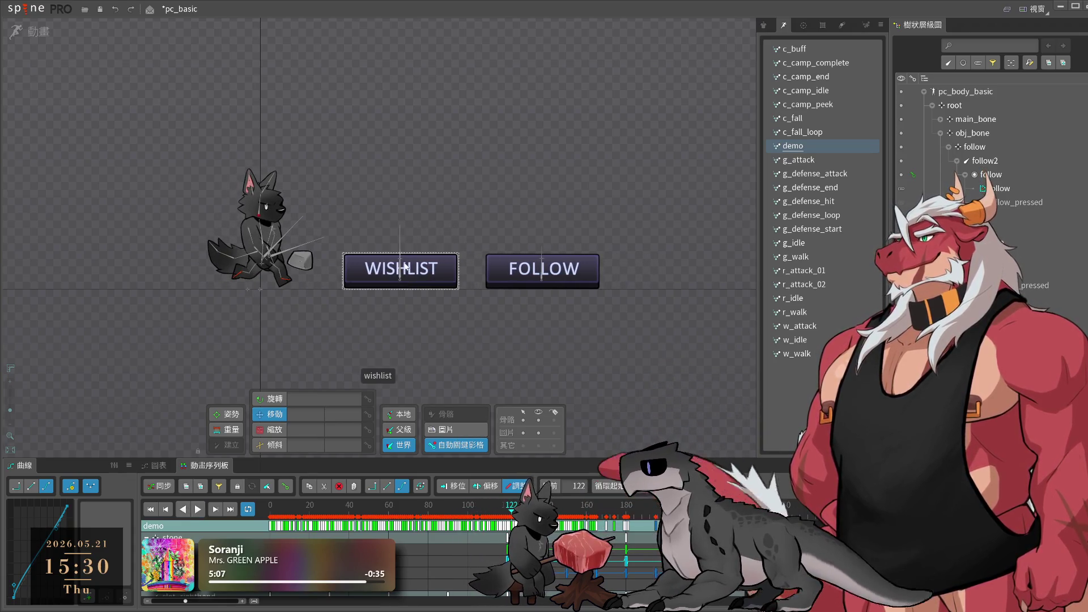
pyautogui.press('space')
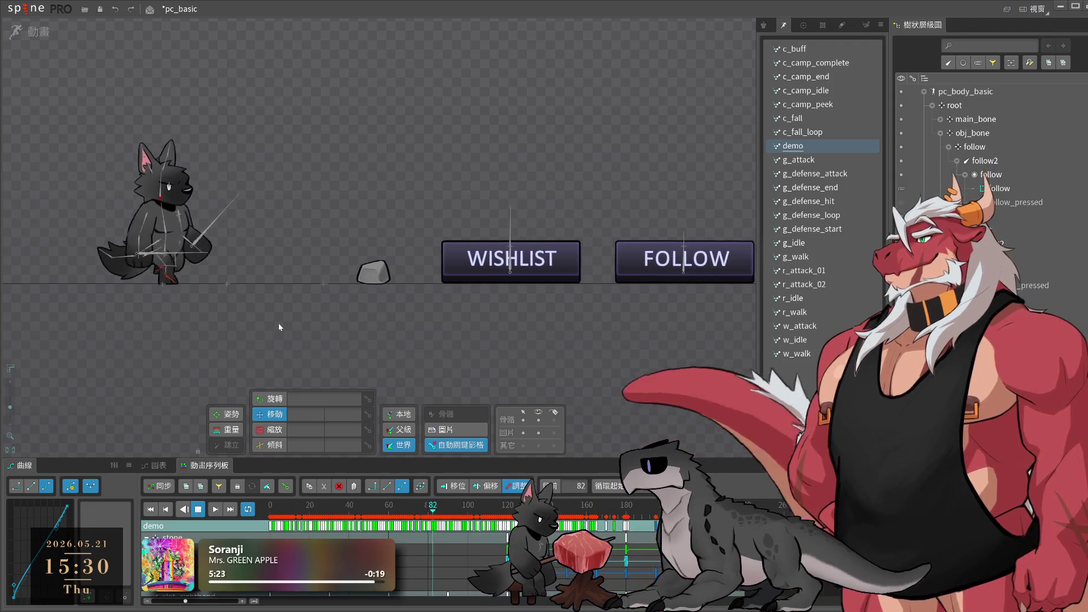
pyautogui.press('space')
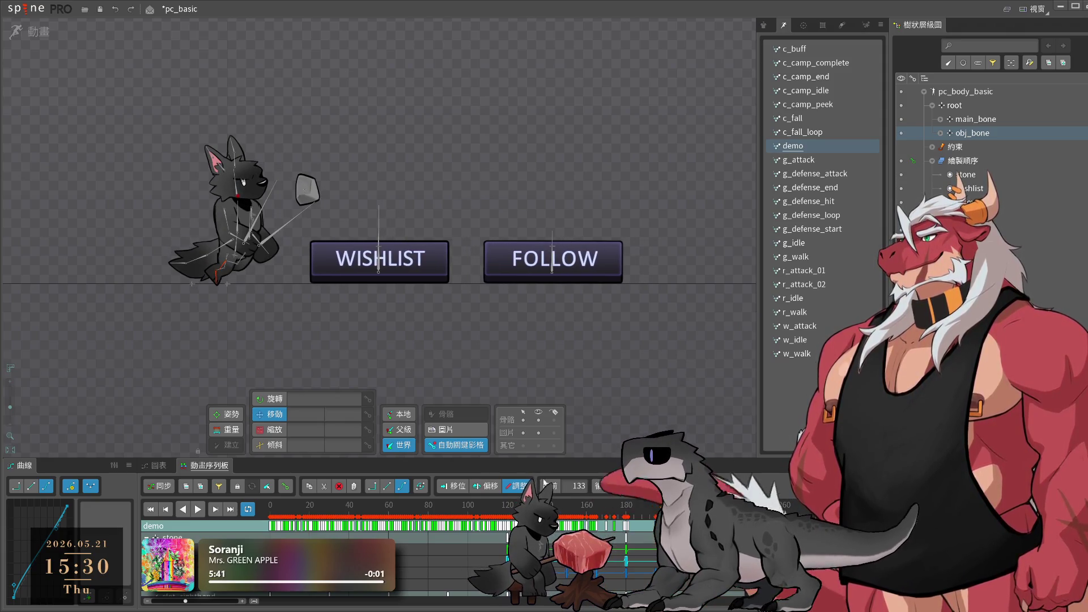
pyautogui.click(974, 119)
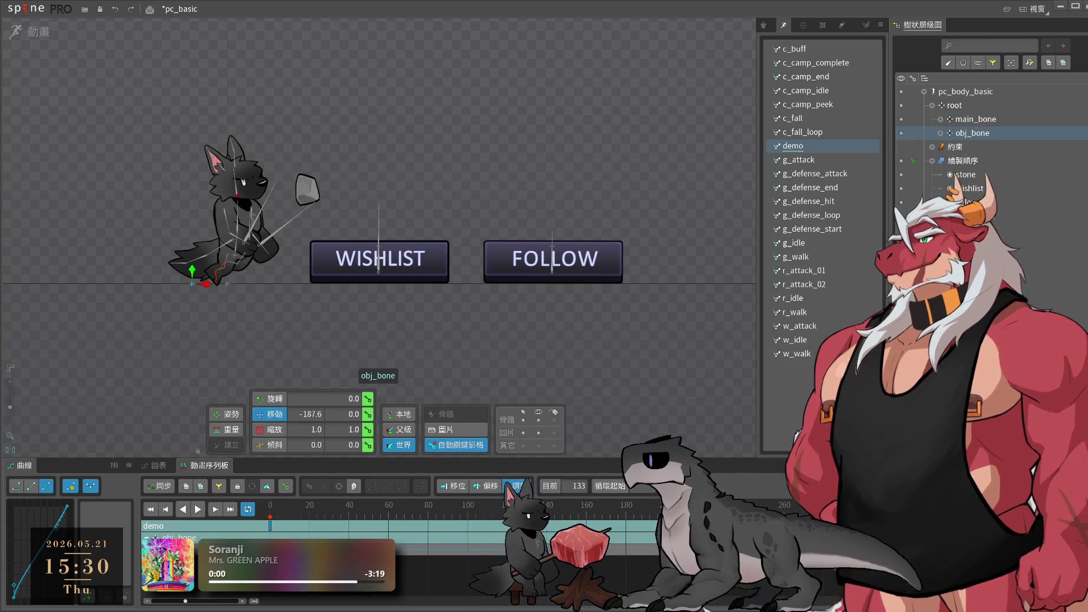
# - Shift obj_bone right, then copy the stone's frame-120 keys to frame 0 and play
pyautogui.moveTo(206, 284); pyautogui.dragTo(266, 298)
pyautogui.click(353, 204)
pyautogui.click(506, 512)
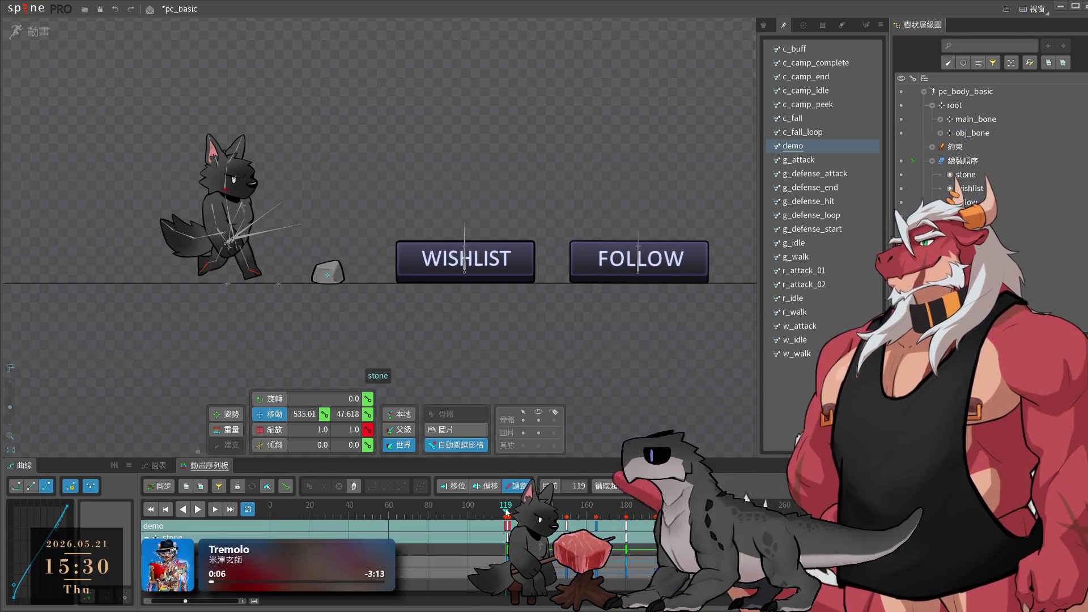
pyautogui.press('.')
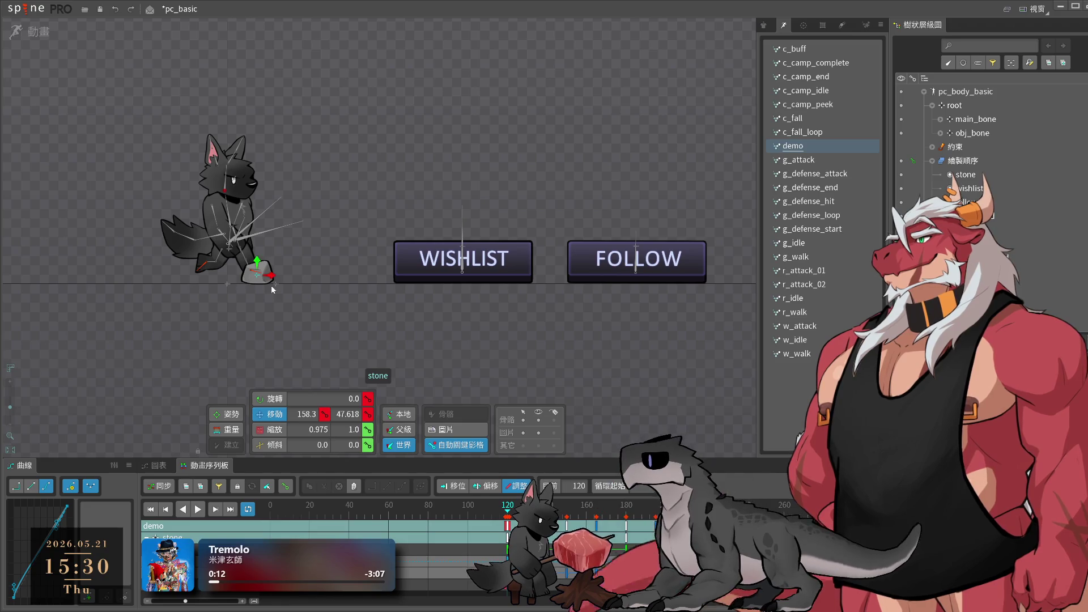
pyautogui.hotkey('ctrl', 'a')
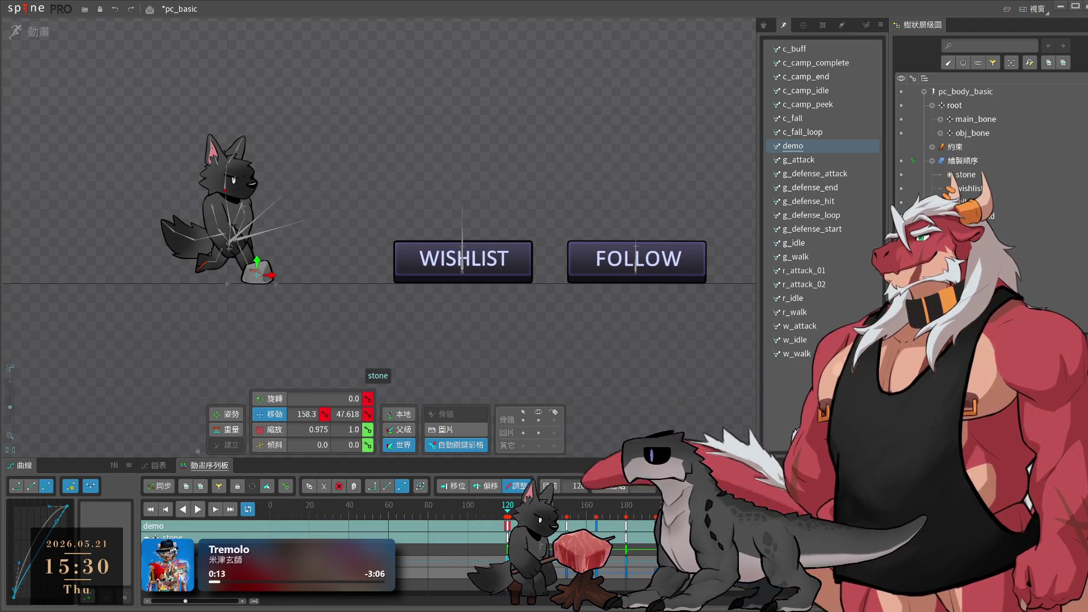
pyautogui.hotkey('ctrl', 'c')
pyautogui.press('Home')
pyautogui.hotkey('ctrl', 'v')
pyautogui.press('space')
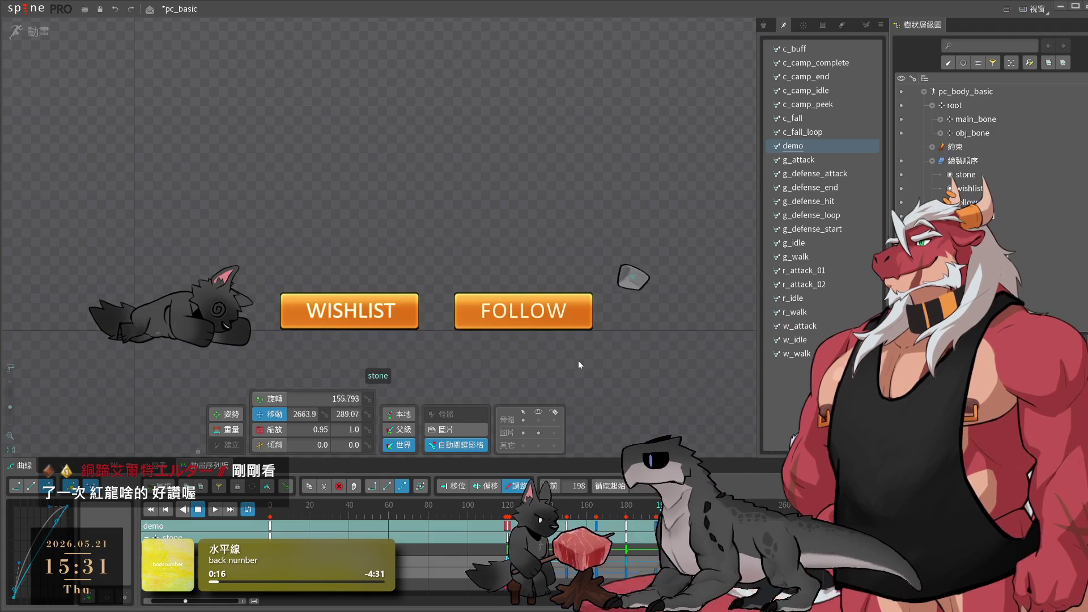
# - Save the pc_basic project and minimize the Spine editor window
pyautogui.hotkey('ctrl', 's')
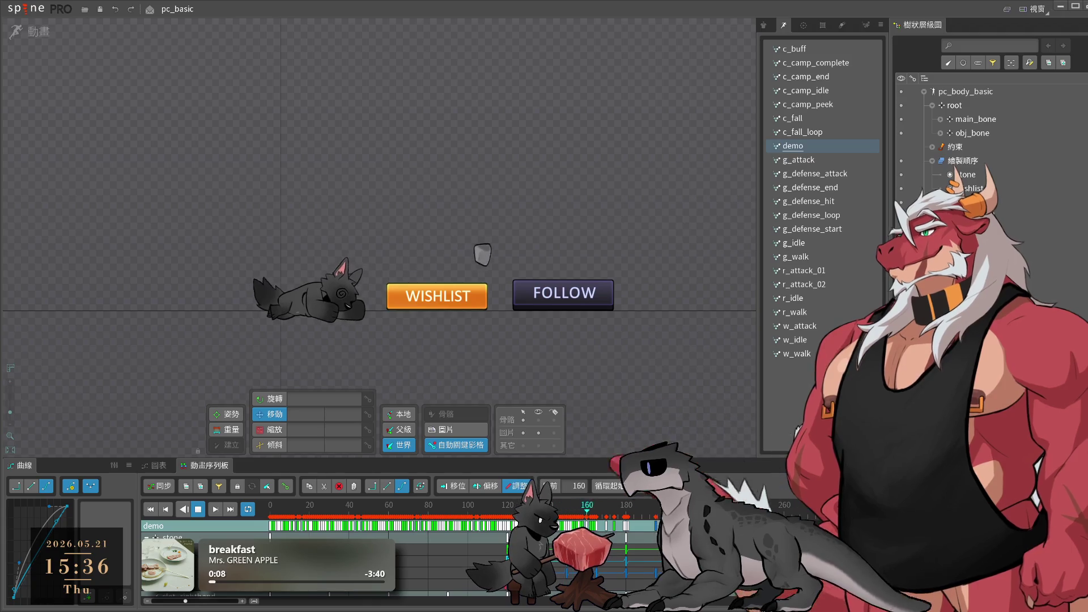
pyautogui.click(1062, 7)
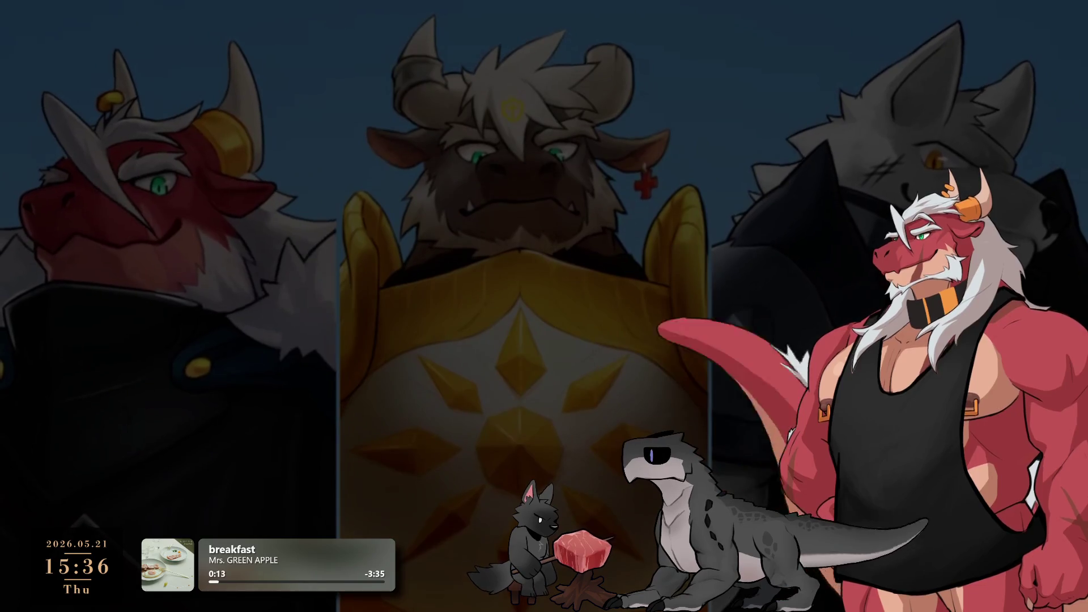
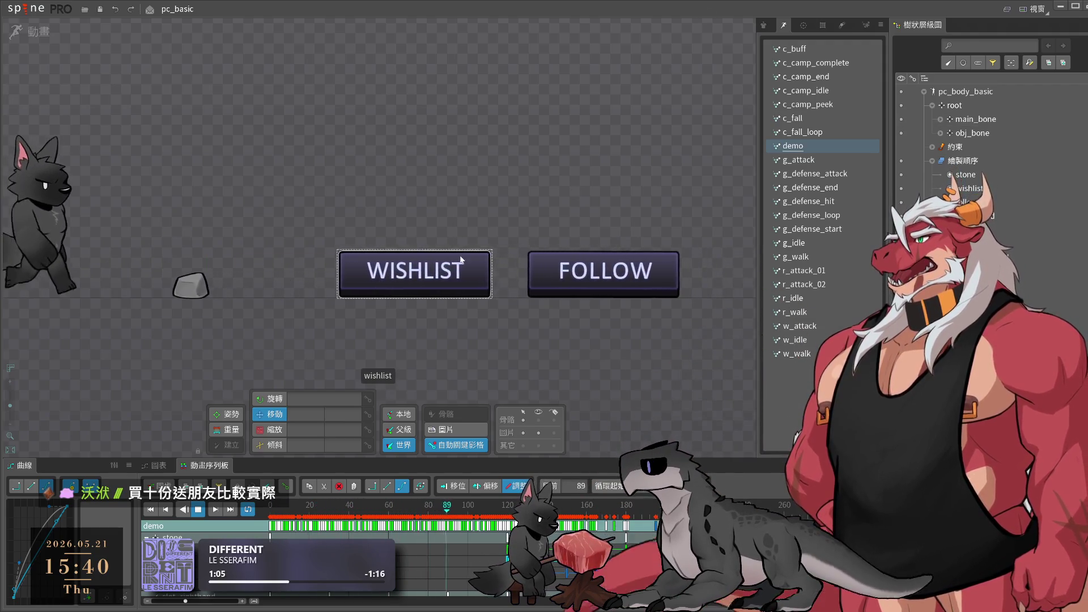
# - Save pc_basic and open pc_paladin_ex from the recent projects list
pyautogui.hotkey('ctrl', 's')
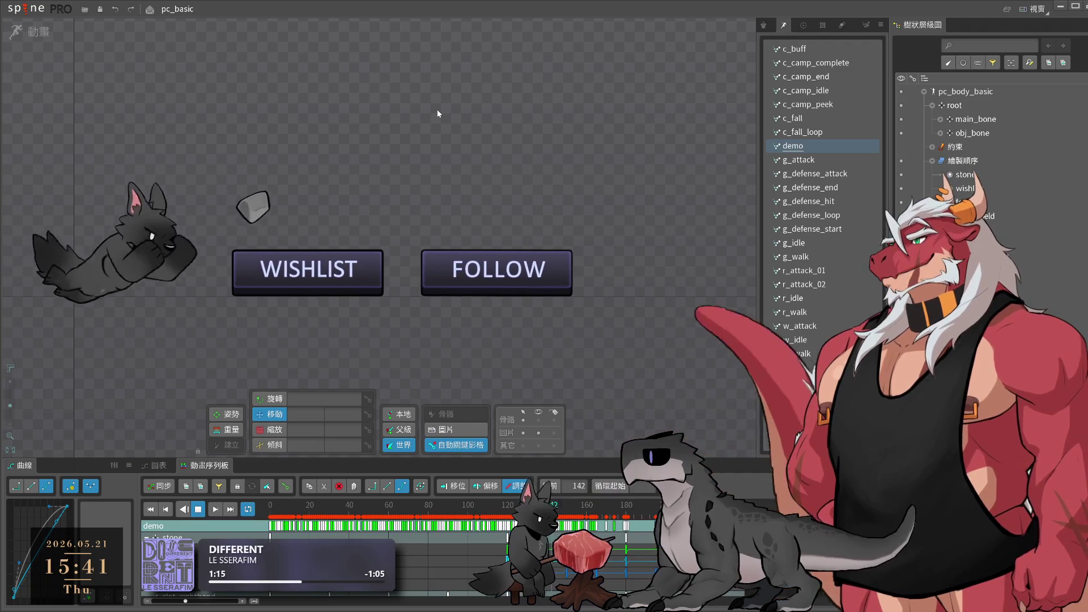
pyautogui.click(64, 4)
pyautogui.moveTo(85, 59)
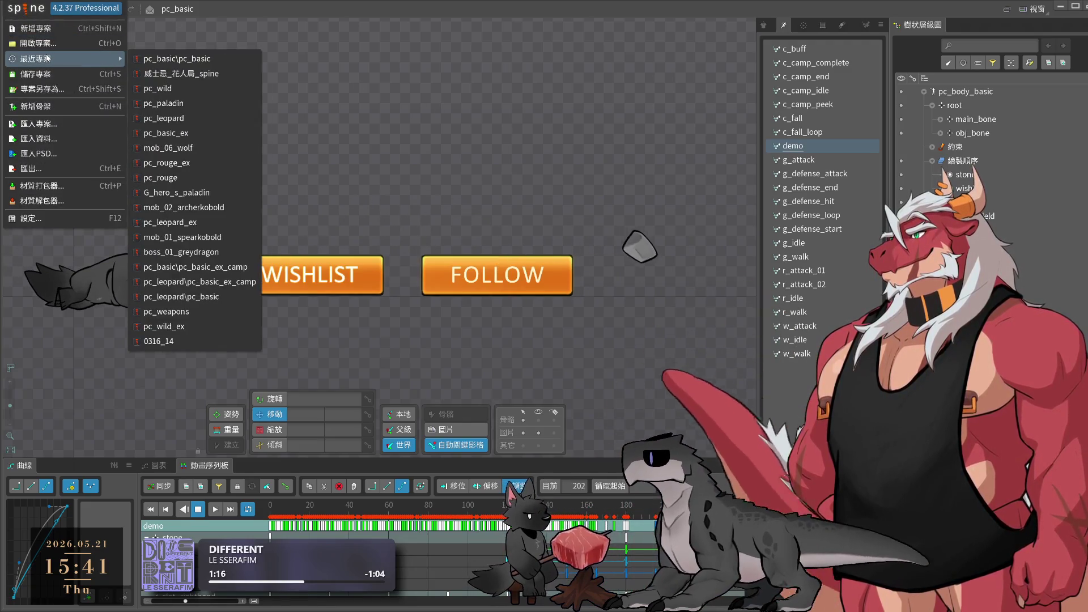
pyautogui.click(195, 26)
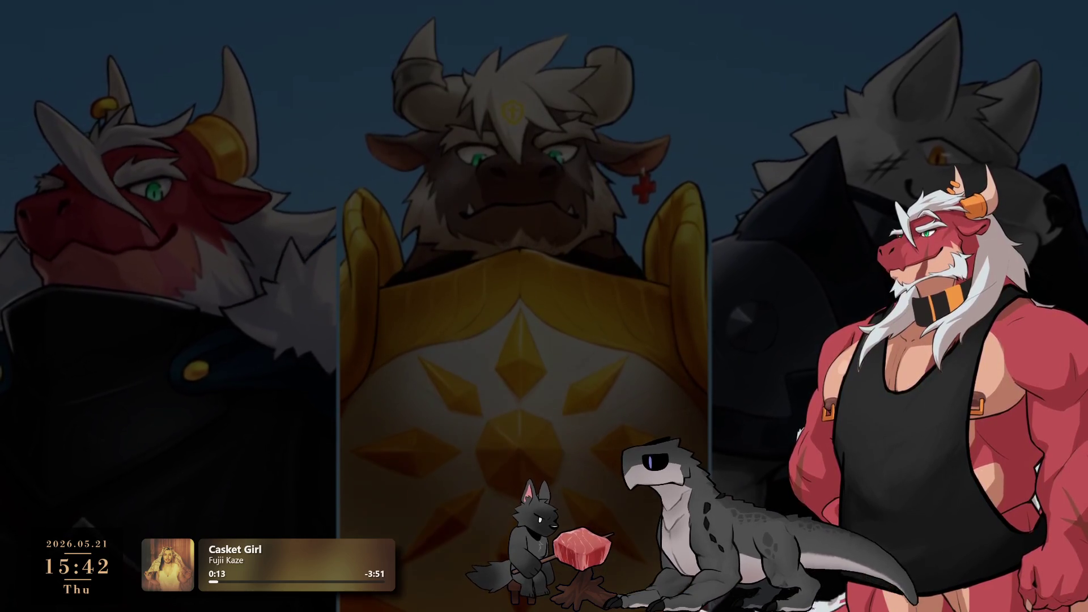
# - Return to the Spine editor window with pc_paladin_ex loaded
pyautogui.hotkey('alt', 'Tab')
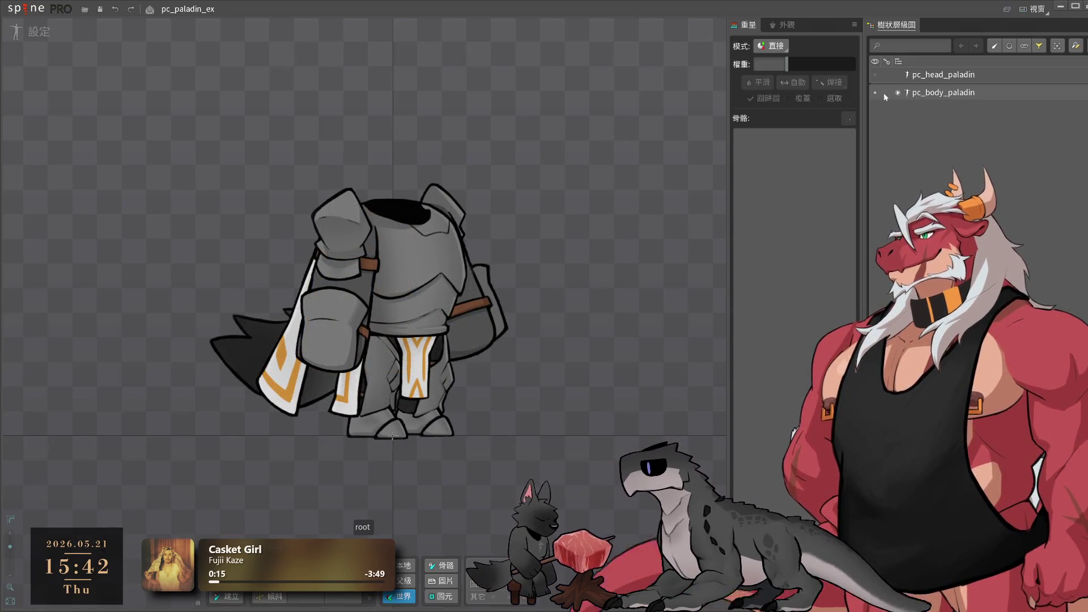
# - Hide the paladin body, show and expand the head skeleton, and enter Animate mode
pyautogui.click(875, 92)
pyautogui.click(877, 75)
pyautogui.click(899, 73)
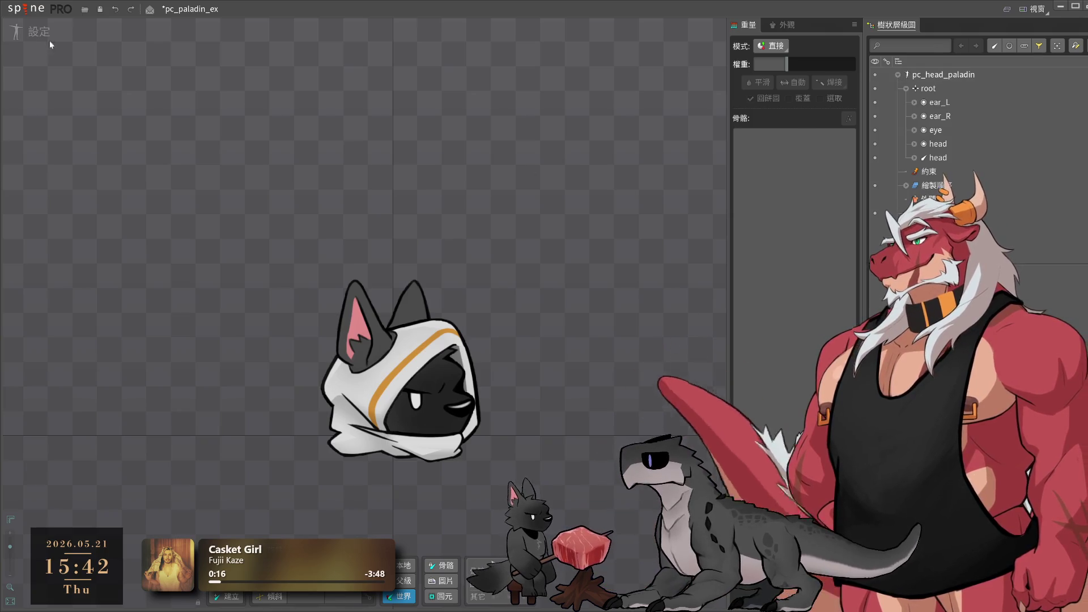
pyautogui.click(46, 34)
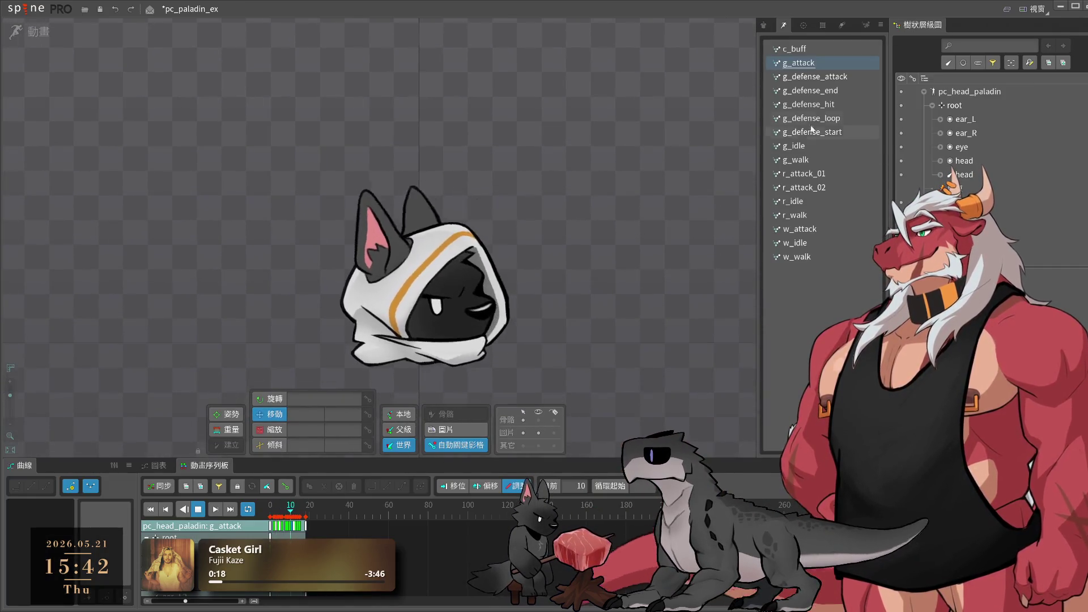
# - Preview the head's r_idle, r_walk and w_walk animations
pyautogui.click(815, 204)
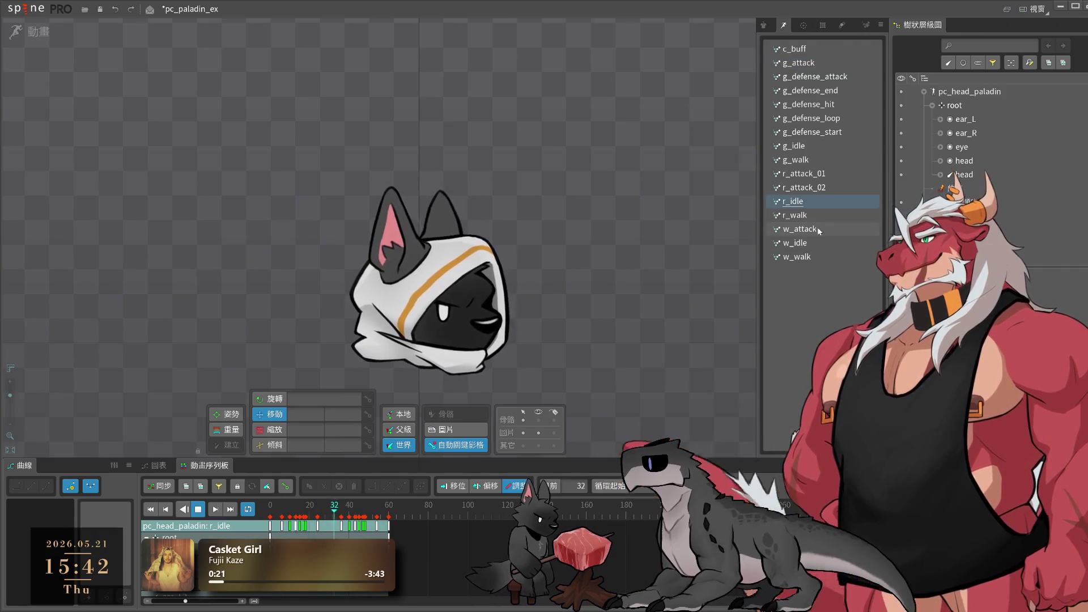
pyautogui.click(813, 214)
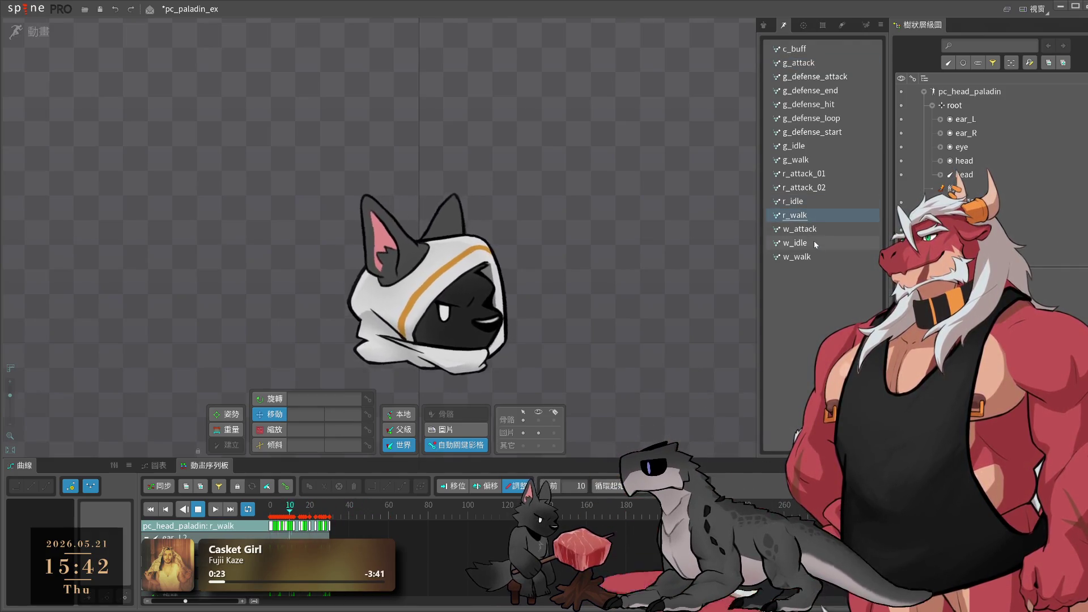
pyautogui.click(812, 257)
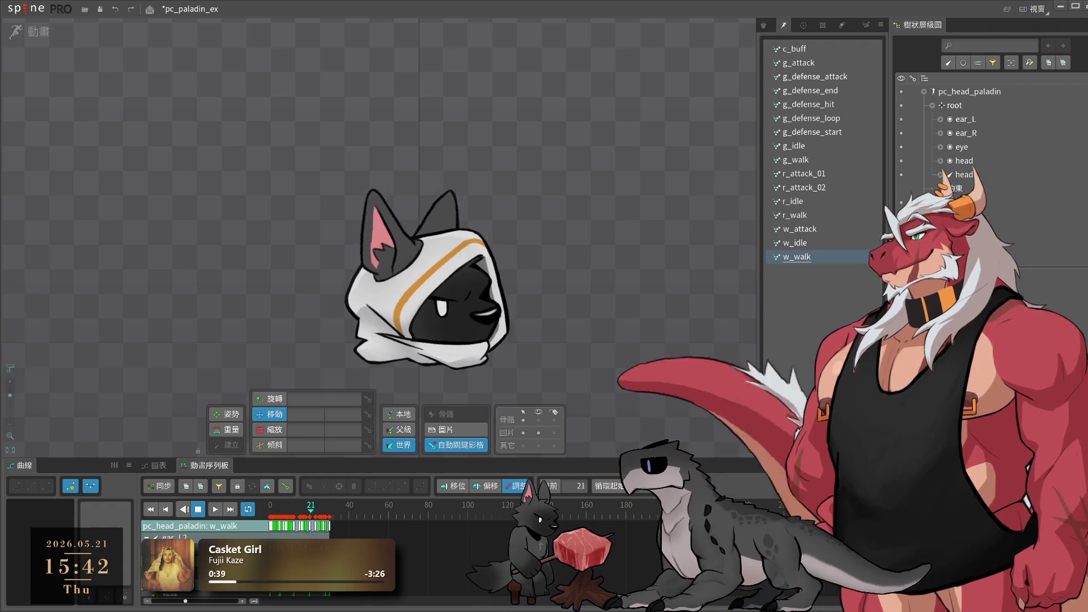
# - Start opening a different project with Ctrl+O, triggering the unsaved-changes prompt
pyautogui.click(21, 9)
pyautogui.press('Escape')
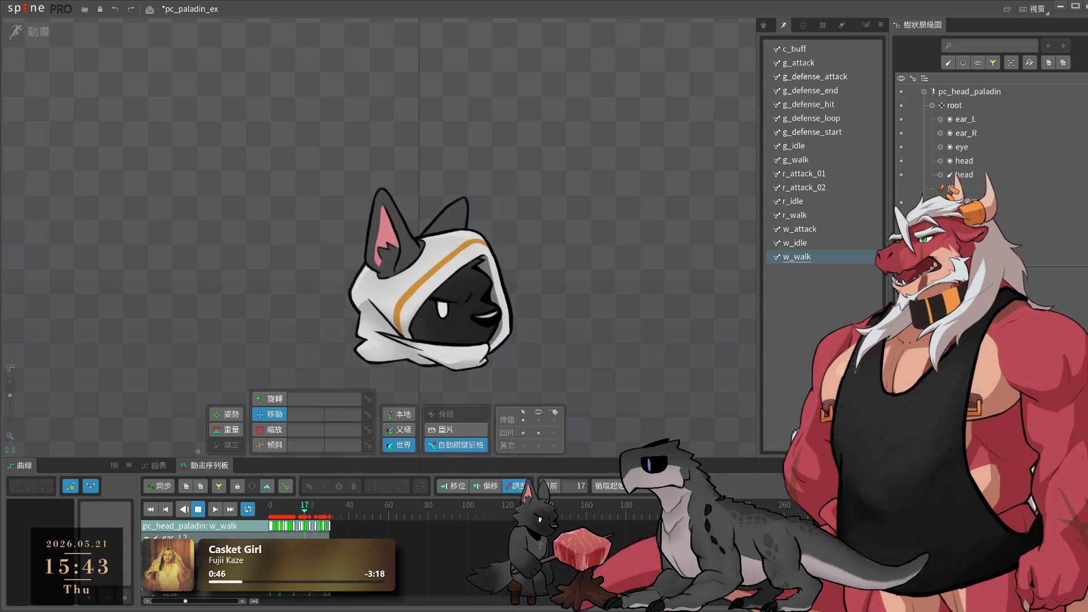
pyautogui.hotkey('ctrl', 'o')
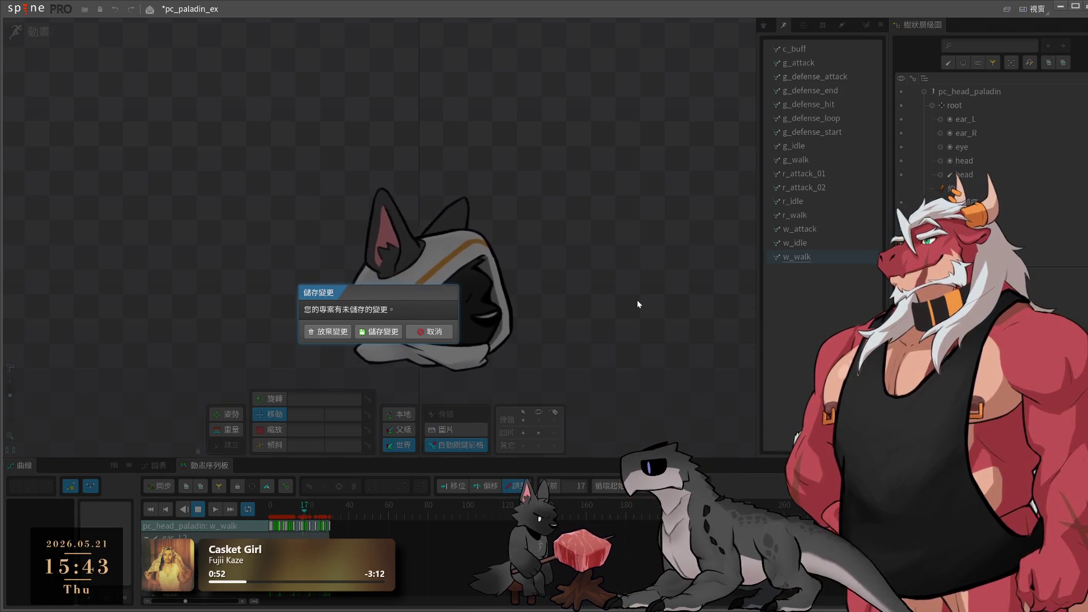
# - Discard the head edits, load pc_paladin, and select c_camp_complete in Animate mode
pyautogui.click(323, 333)
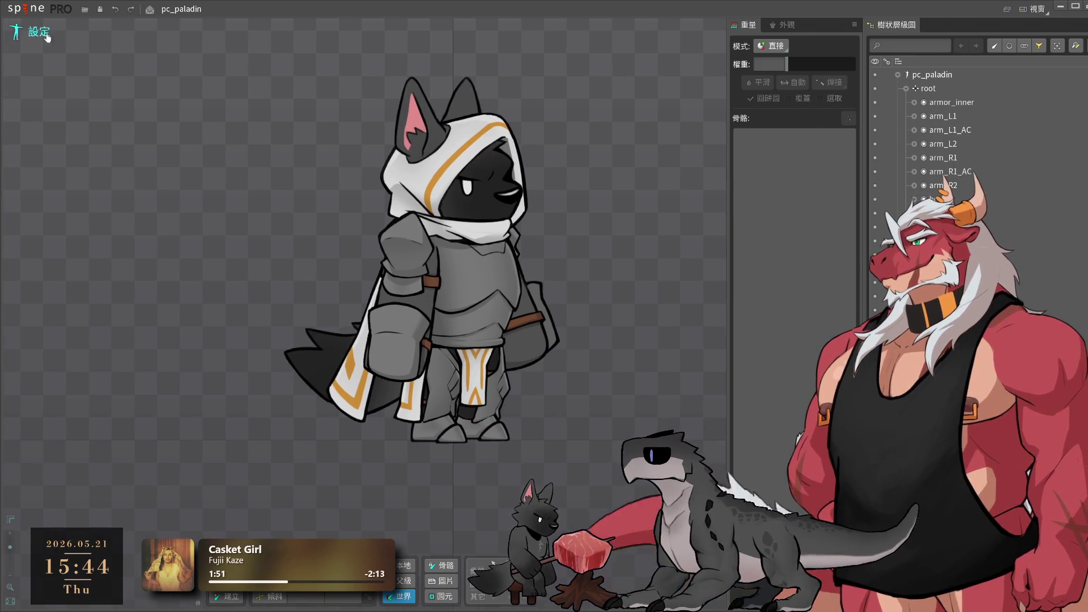
pyautogui.click(40, 31)
pyautogui.click(837, 64)
# - Play c_camp_complete, then preview c_camp_end, c_camp_idle, c_camp_peek, w_attack, r_attack_02, c_fall_loop and c_fall
pyautogui.press('space')
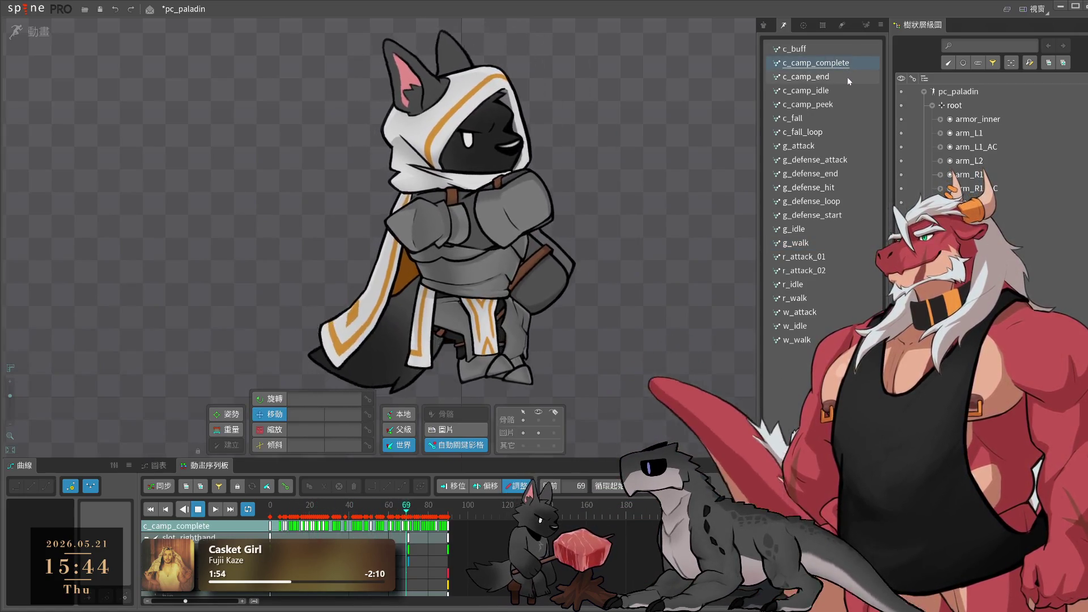
pyautogui.click(848, 77)
pyautogui.click(842, 90)
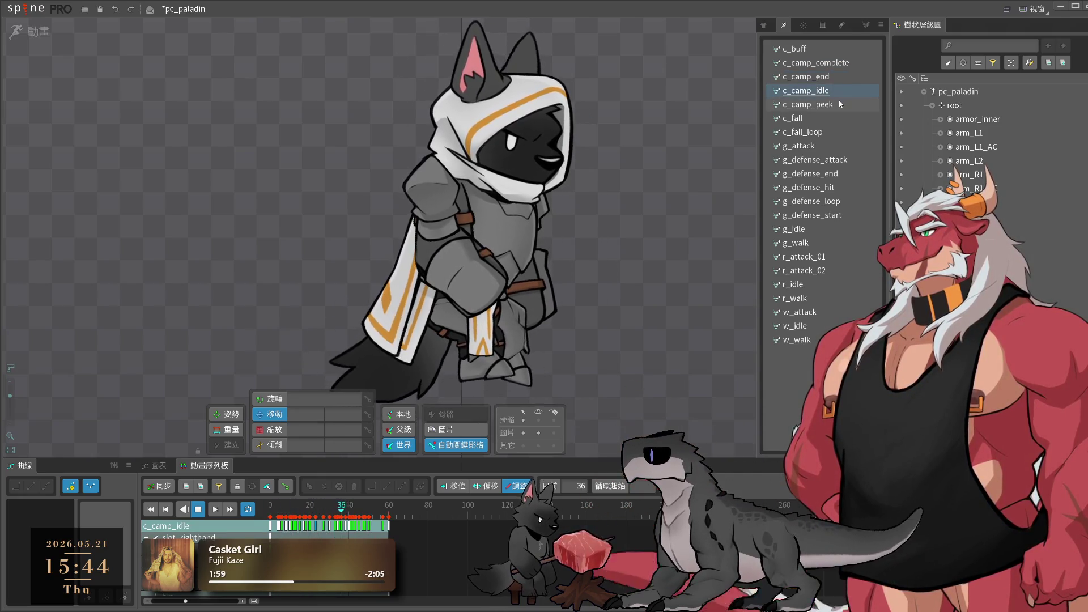
pyautogui.click(840, 104)
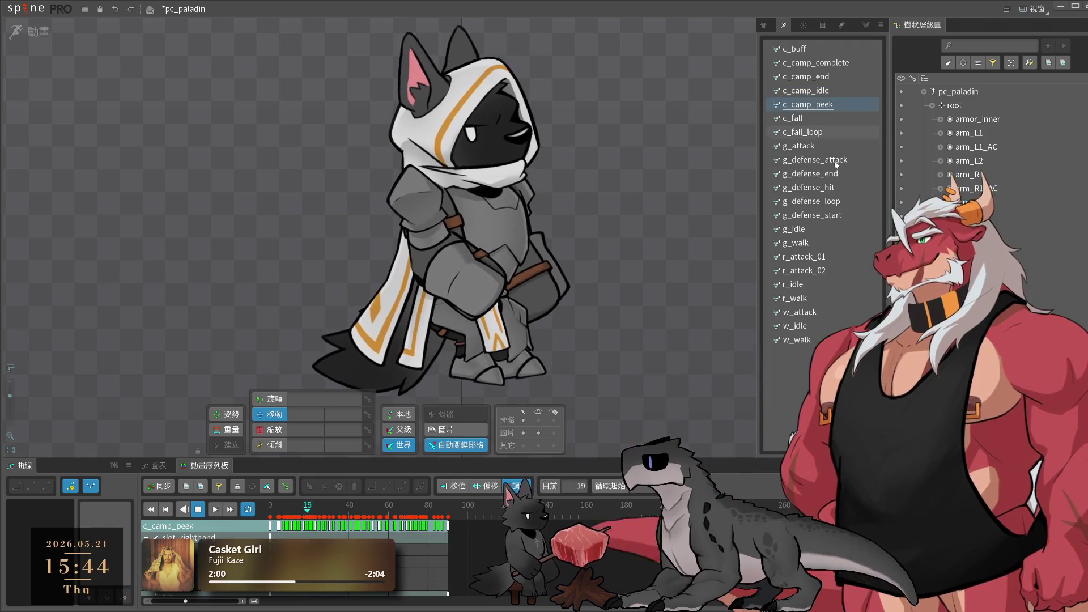
pyautogui.click(823, 297)
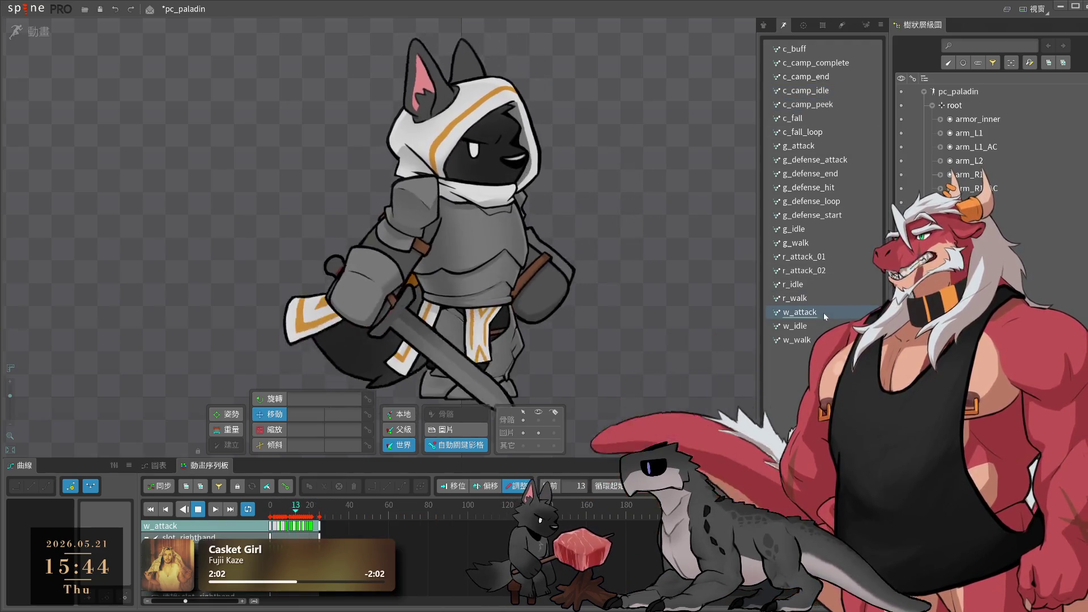
pyautogui.click(831, 270)
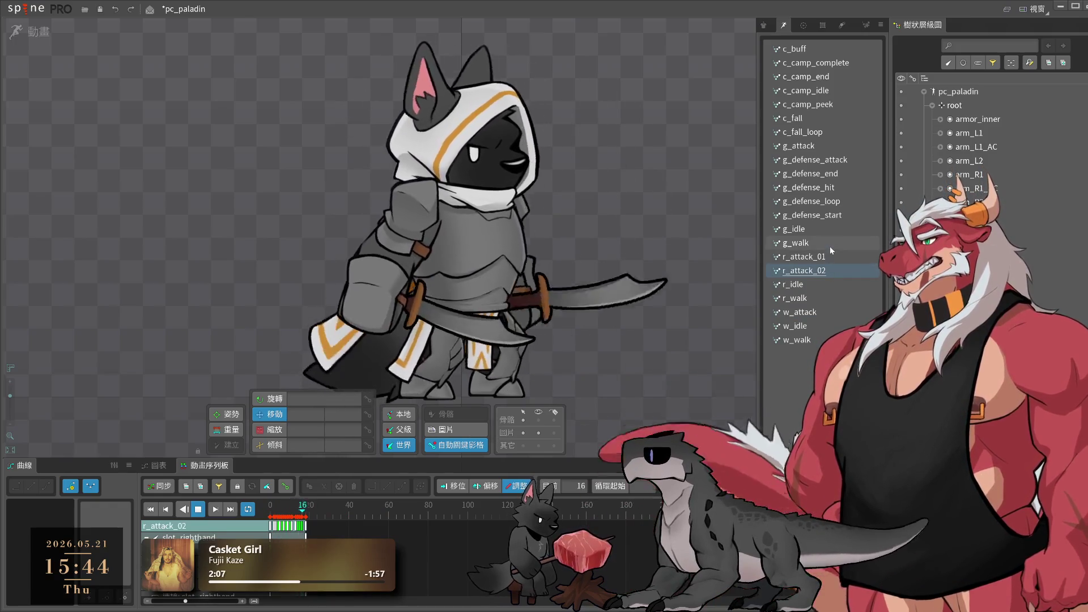
pyautogui.click(825, 133)
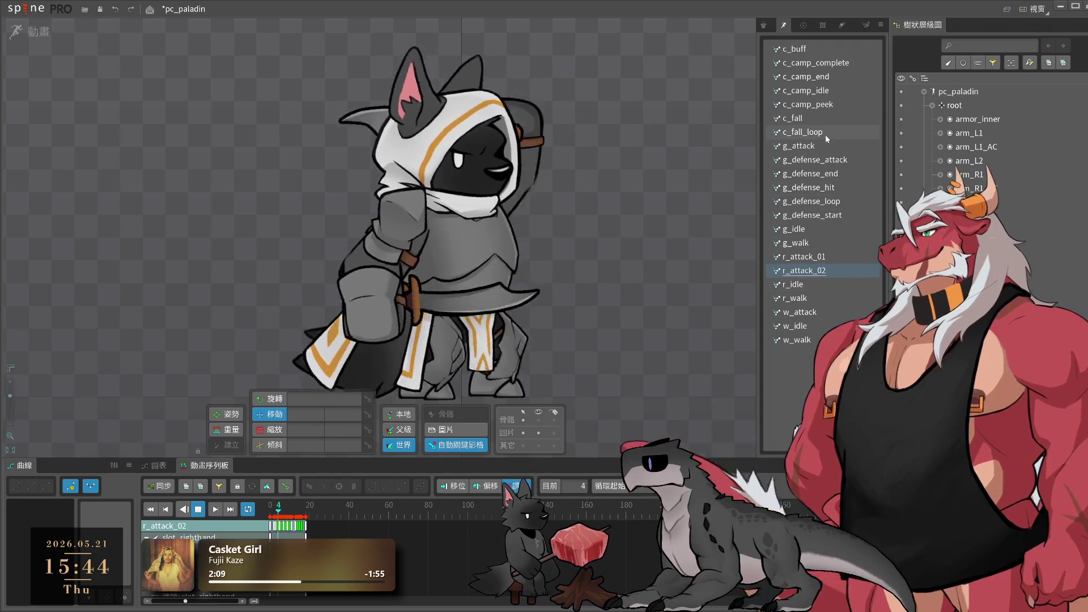
pyautogui.click(826, 118)
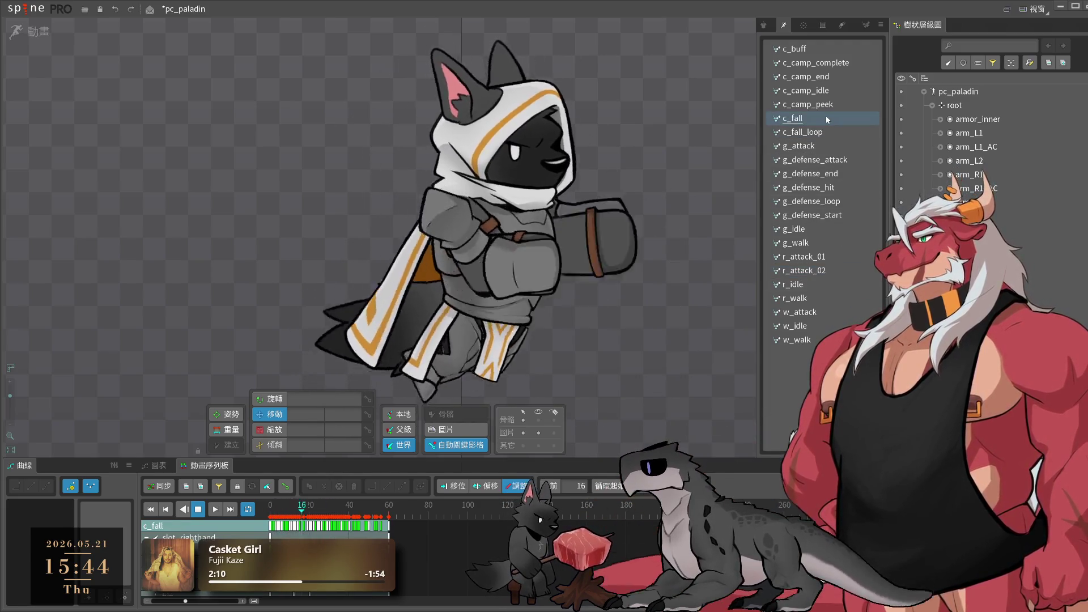
# - Discard the paladin changes and open the pc_wild project
pyautogui.scroll(-2, 545, 157)
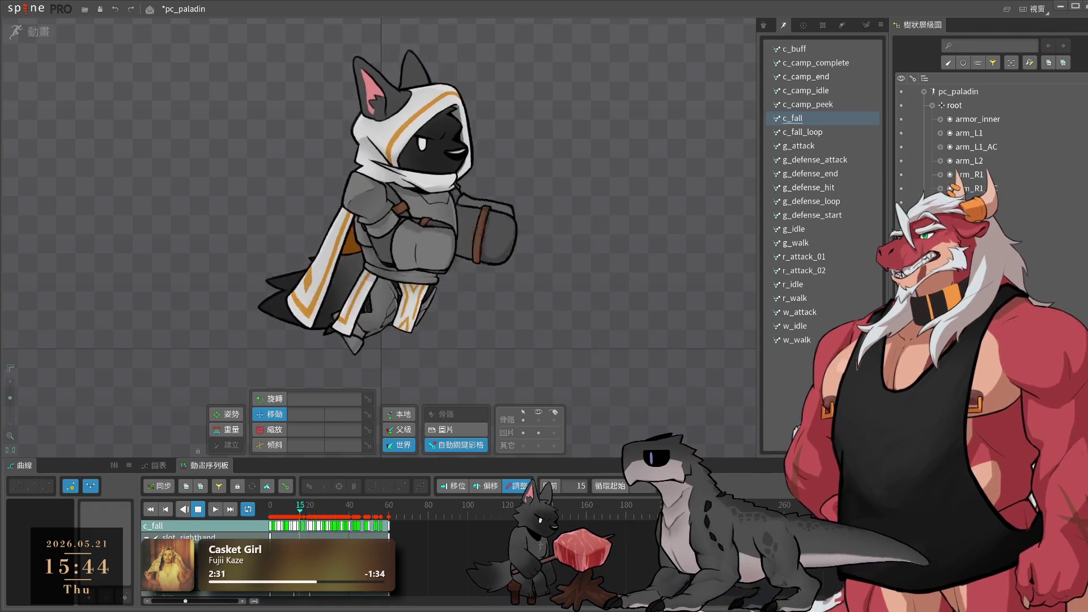
pyautogui.hotkey('ctrl', 'o')
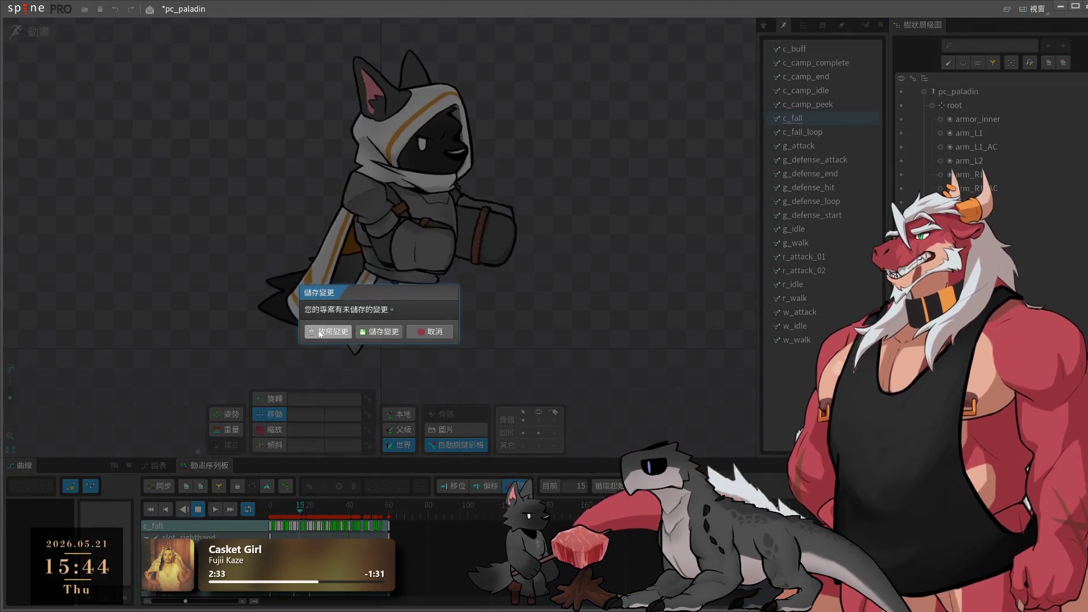
pyautogui.click(319, 332)
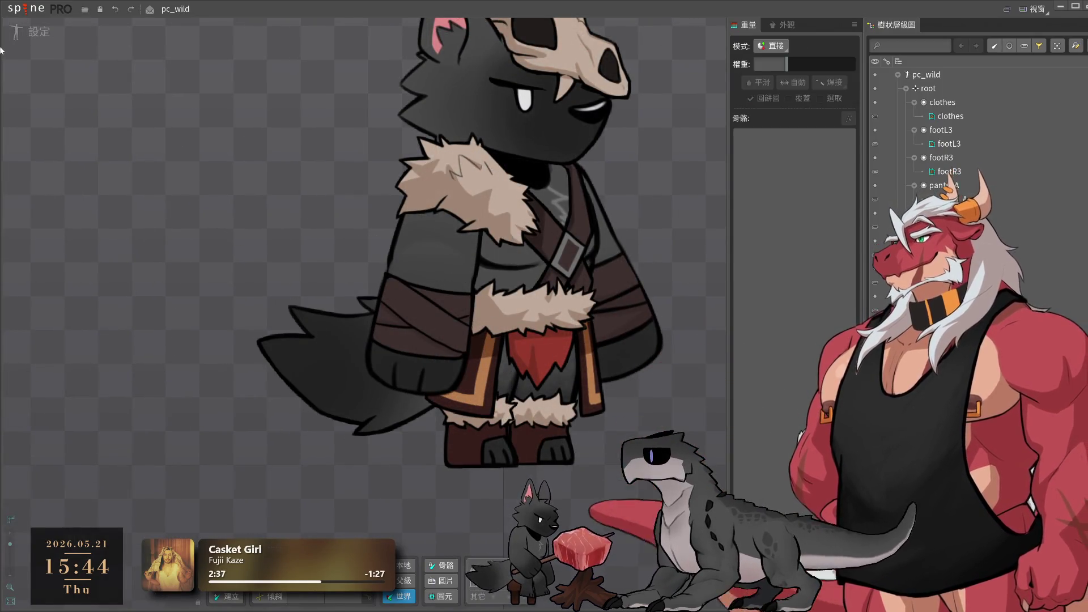
# - In Animate mode, preview c_camp_complete, c_camp_end and c_camp_idle, then open c_camp_peek on the wolf
pyautogui.click(39, 32)
pyautogui.click(836, 64)
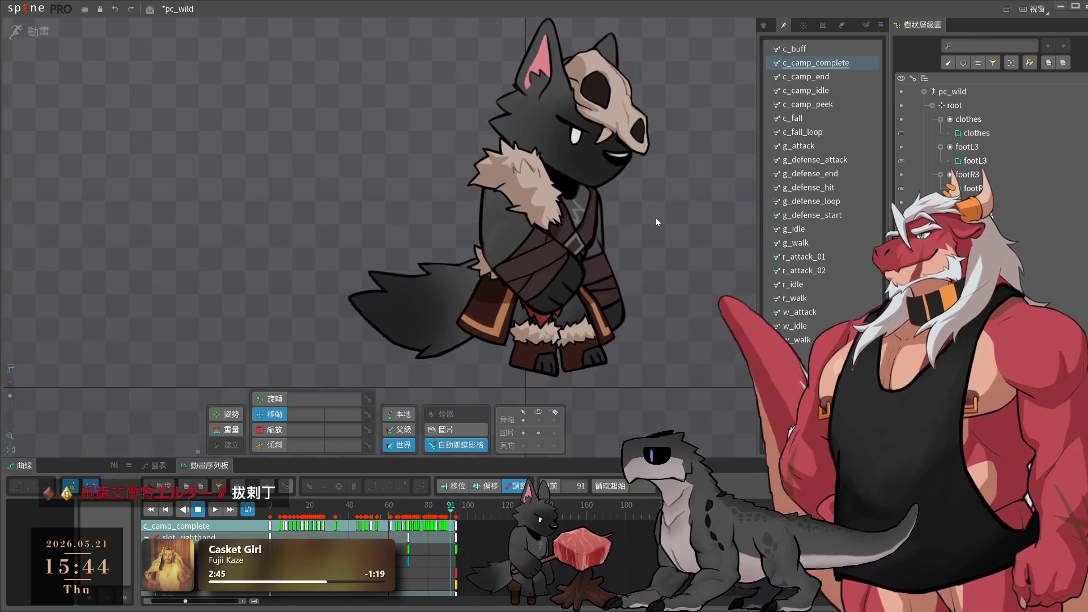
pyautogui.click(807, 76)
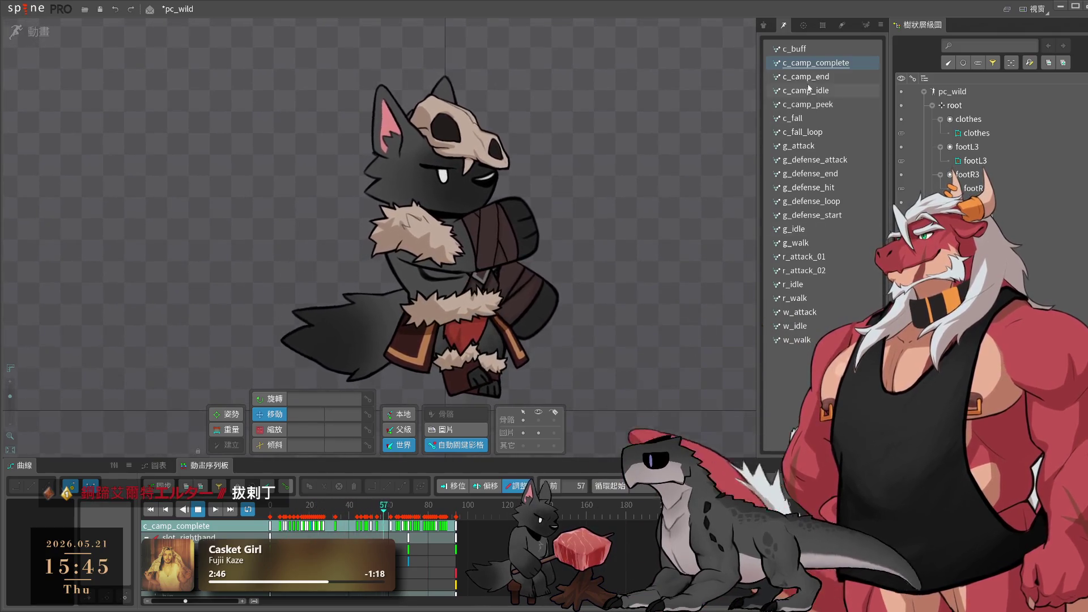
pyautogui.click(809, 91)
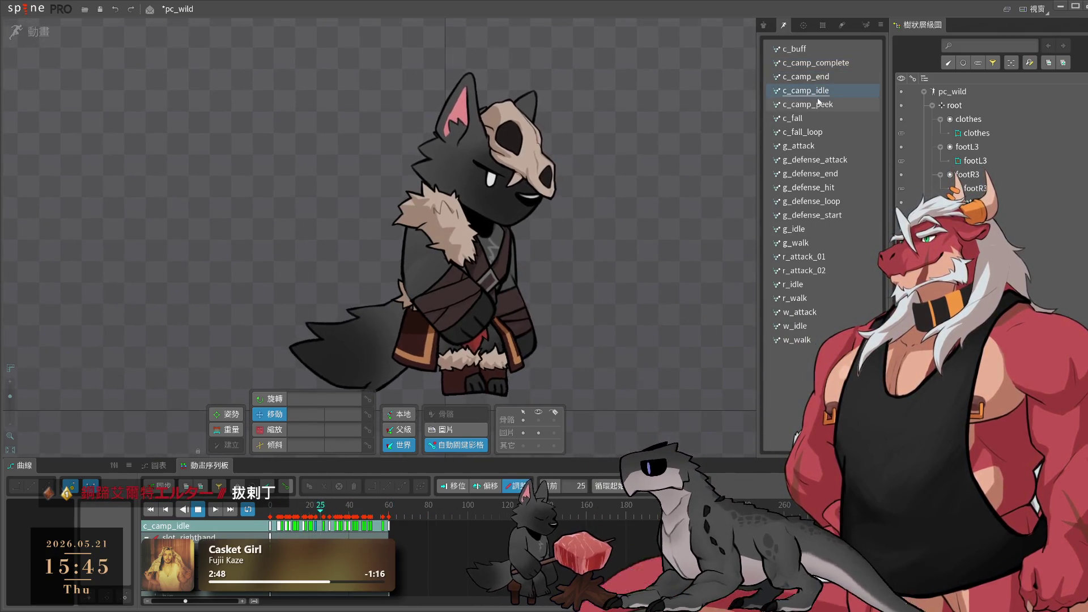
pyautogui.click(843, 103)
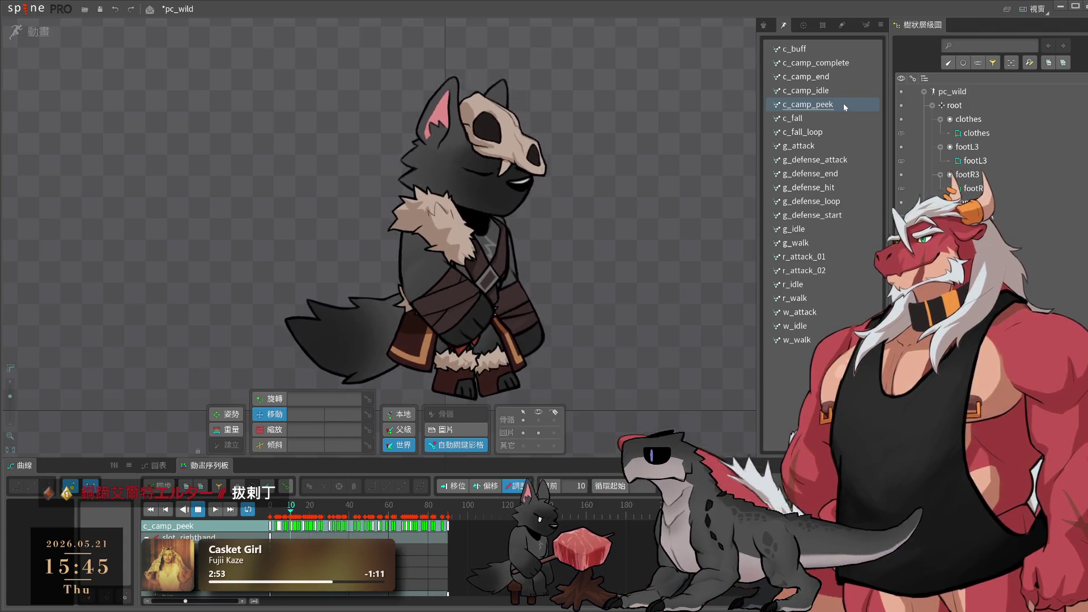
pyautogui.click(540, 281)
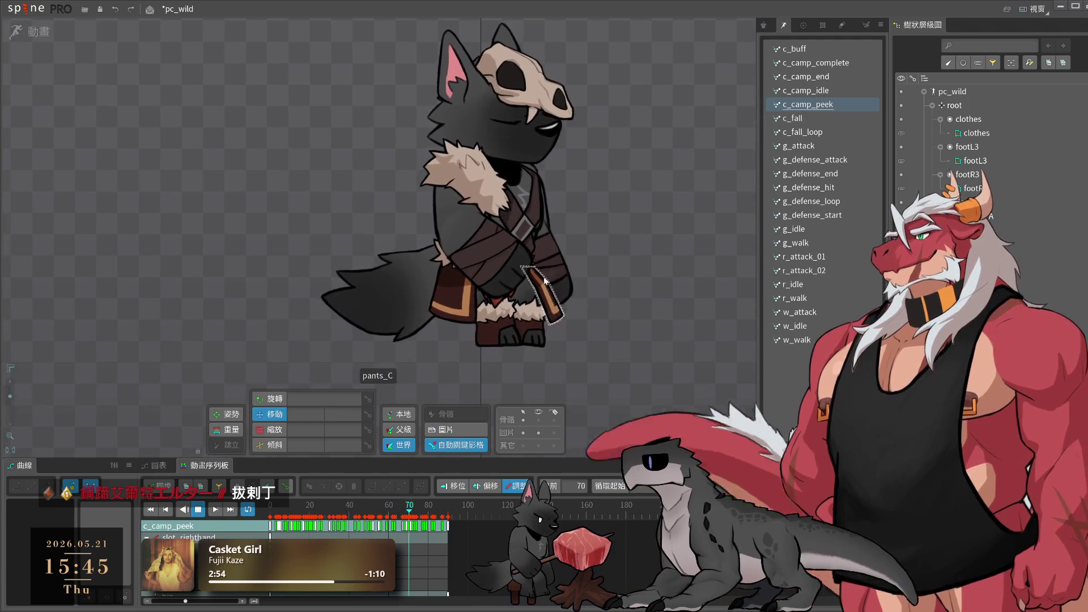
# - Save, then rotate pants_C slightly to key it at frame 22 of c_camp_peek
pyautogui.hotkey('ctrl', 's')
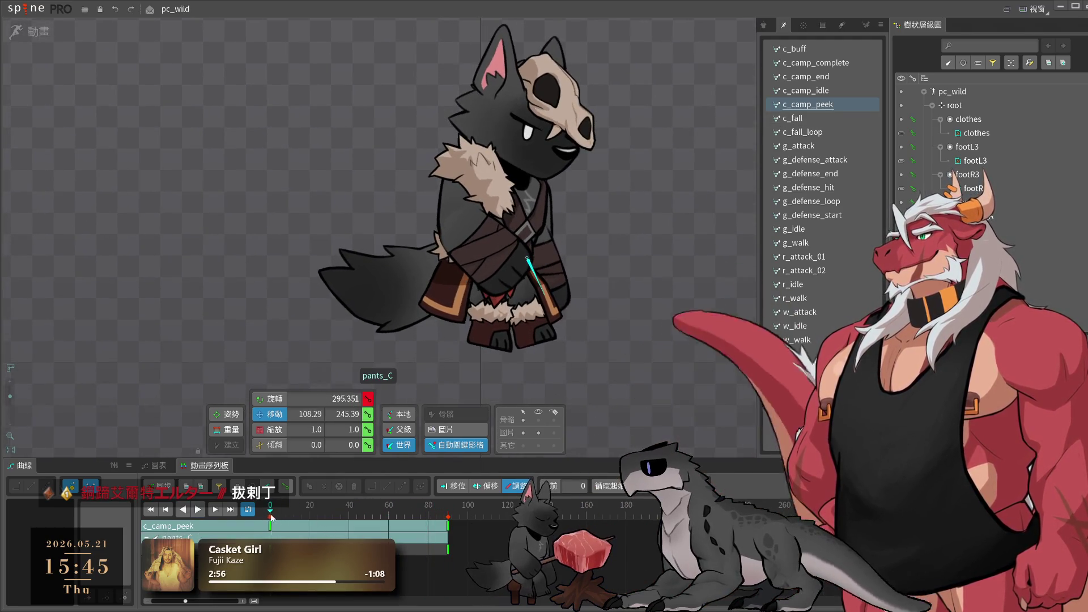
pyautogui.click(297, 517)
pyautogui.moveTo(297, 517); pyautogui.dragTo(315, 515)
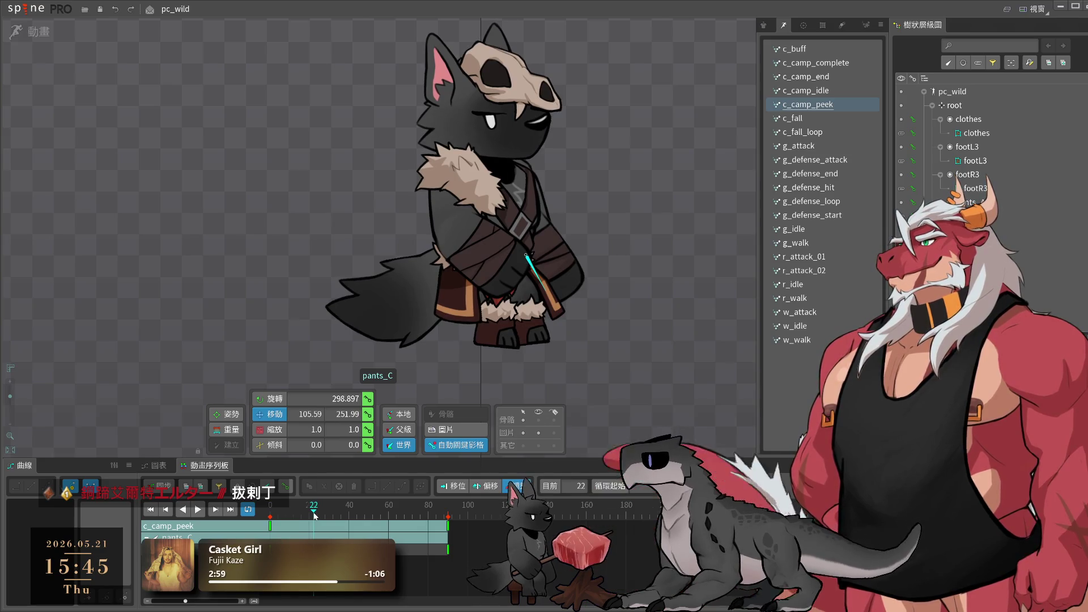
pyautogui.press('c')
pyautogui.moveTo(636, 344); pyautogui.dragTo(639, 348)
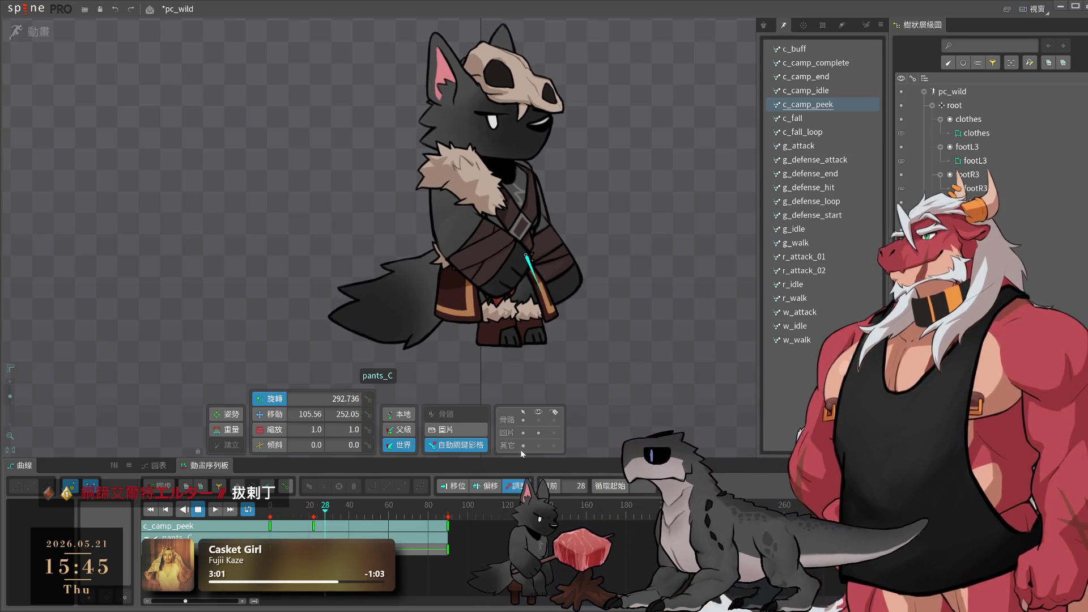
# - Check the pose at frames 55 and 61 and select the pants_C2 bone
pyautogui.click(379, 513)
pyautogui.click(391, 515)
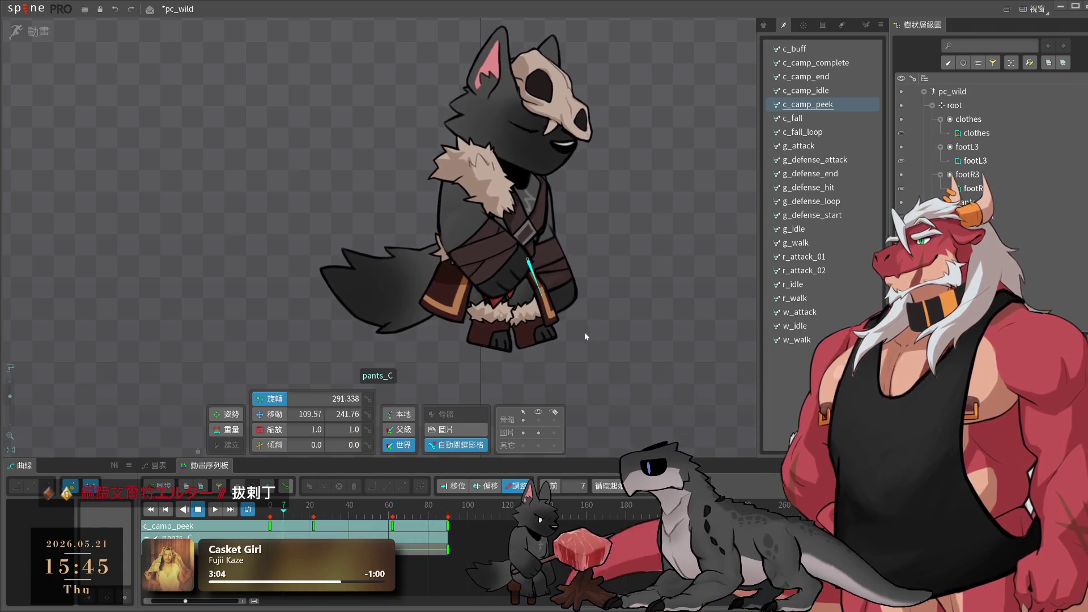
pyautogui.click(548, 310)
pyautogui.click(558, 310)
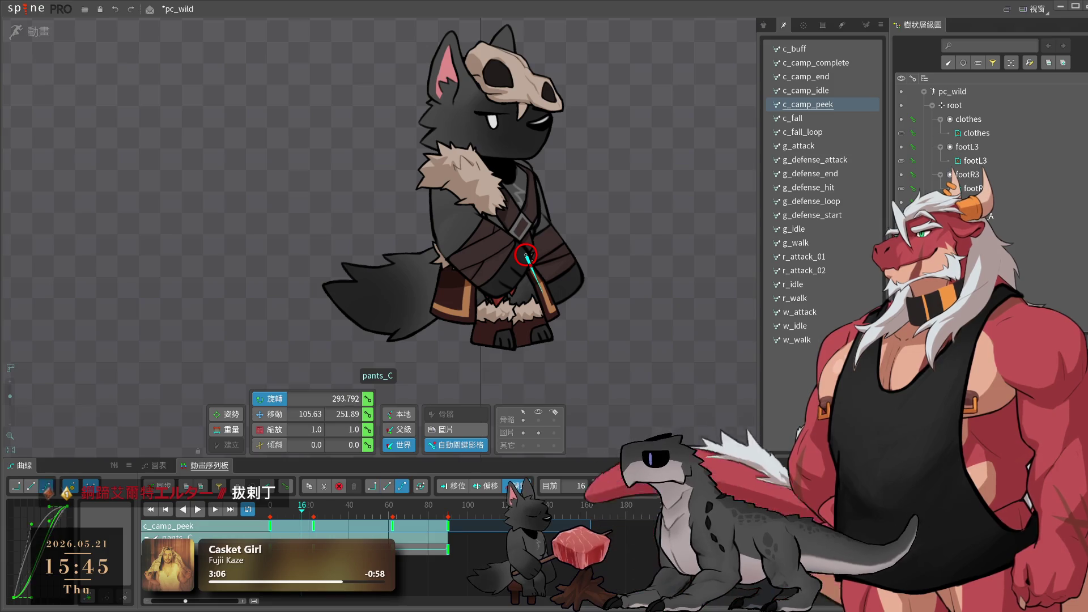
pyautogui.click(545, 304)
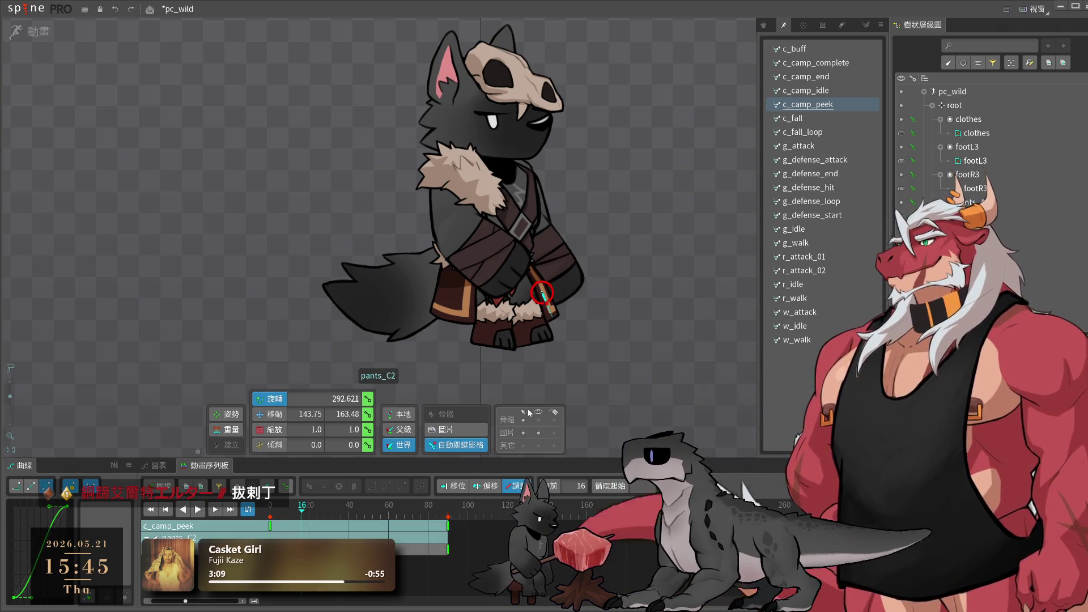
pyautogui.click(280, 524)
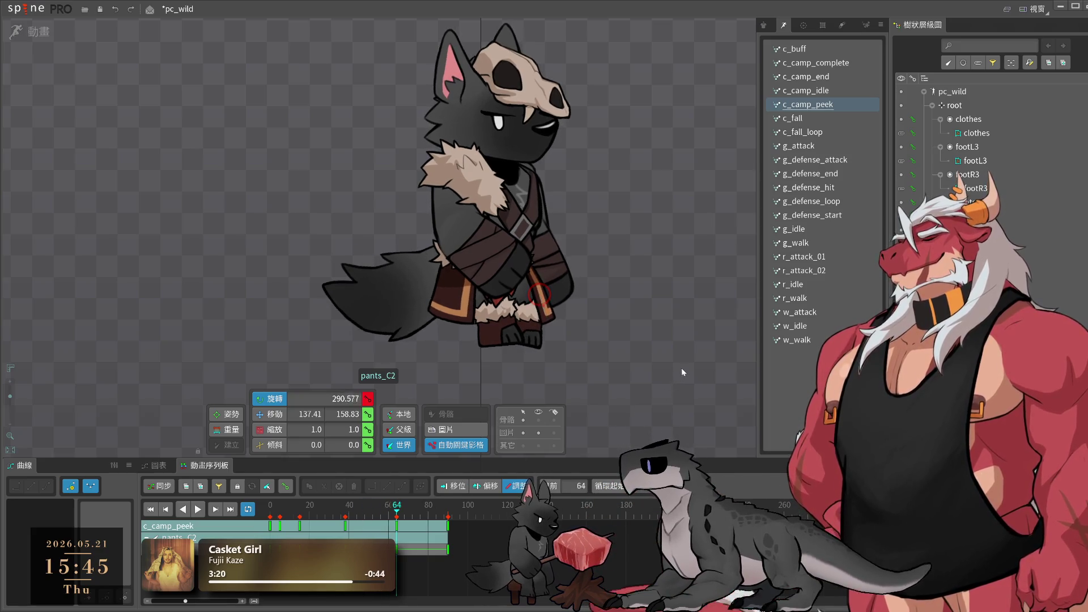
# - Copy a pants_C2 keyframe, paste it at frame 78, and play back c_camp_peek
pyautogui.click(448, 526)
pyautogui.hotkey('ctrl', 'c')
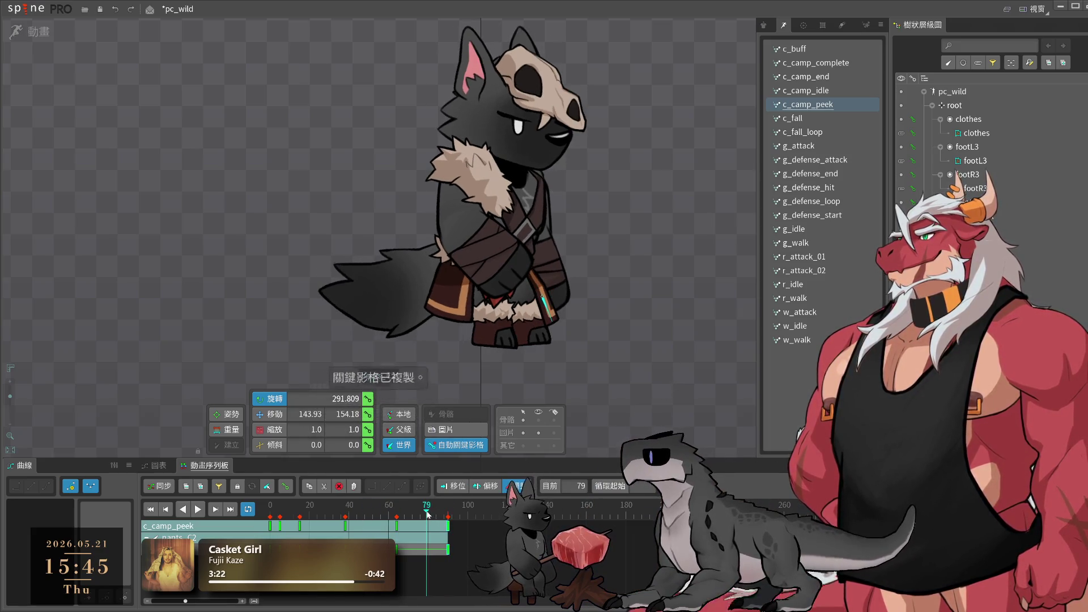
pyautogui.hotkey('ctrl', 'v')
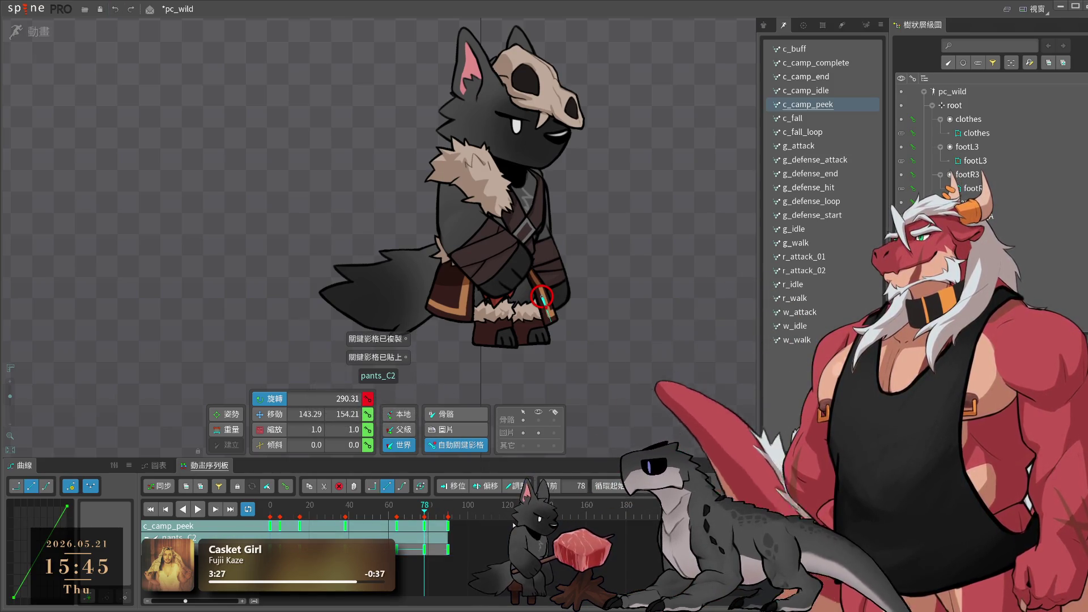
pyautogui.press('space')
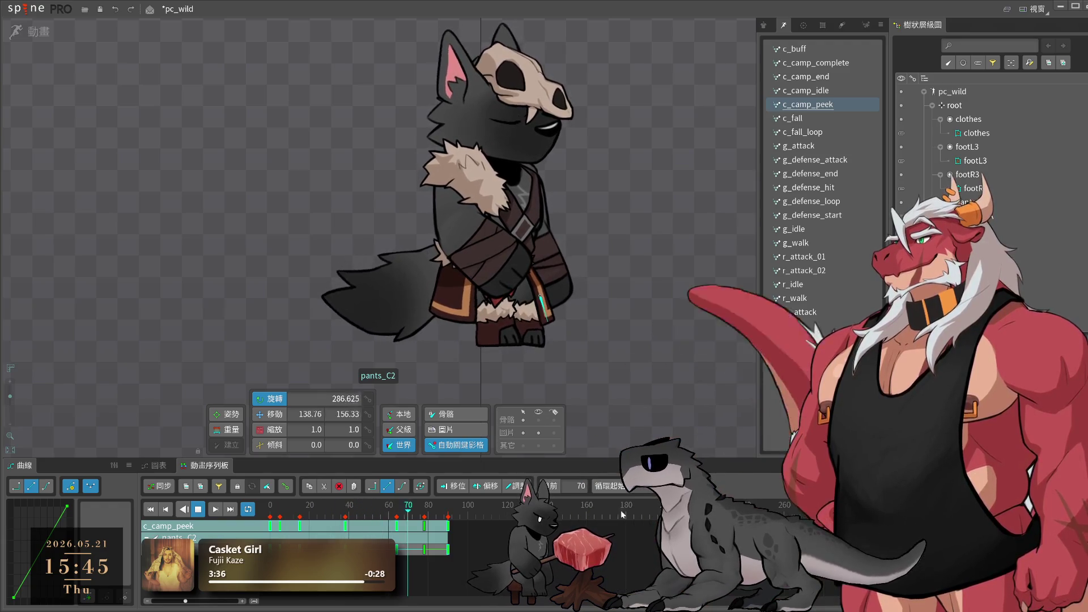
pyautogui.click(828, 78)
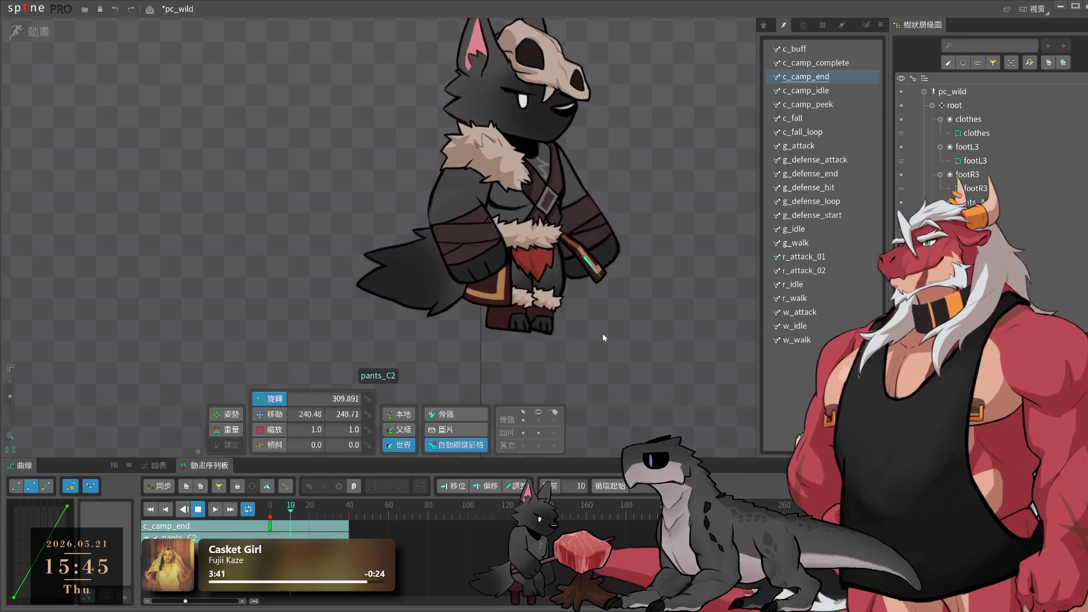
# - Select pants_C and check its poses at frames 6, 13, 11 and 0
pyautogui.click(585, 326)
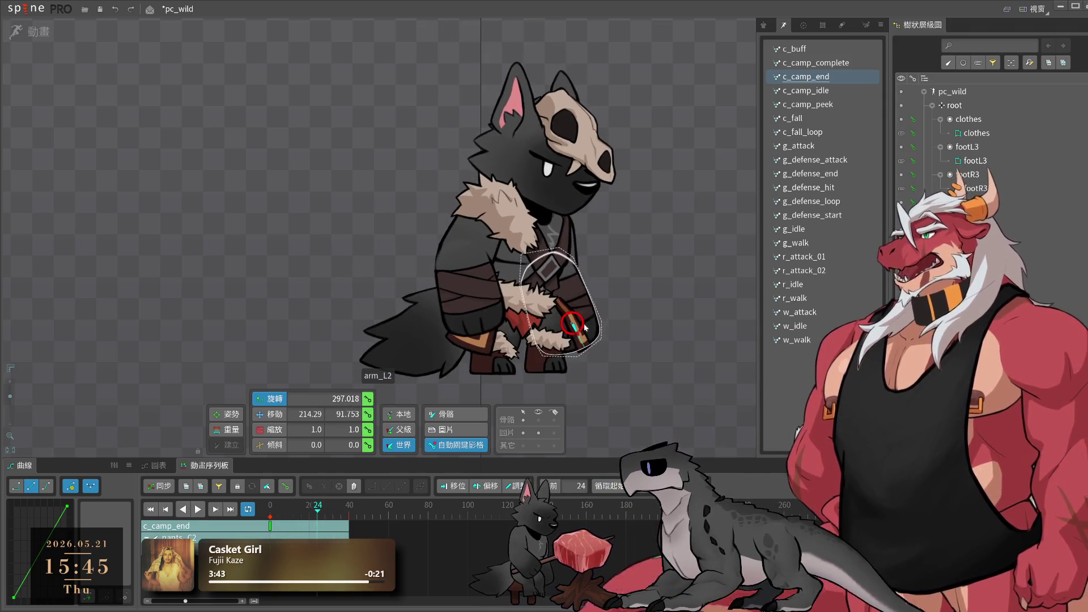
pyautogui.click(285, 522)
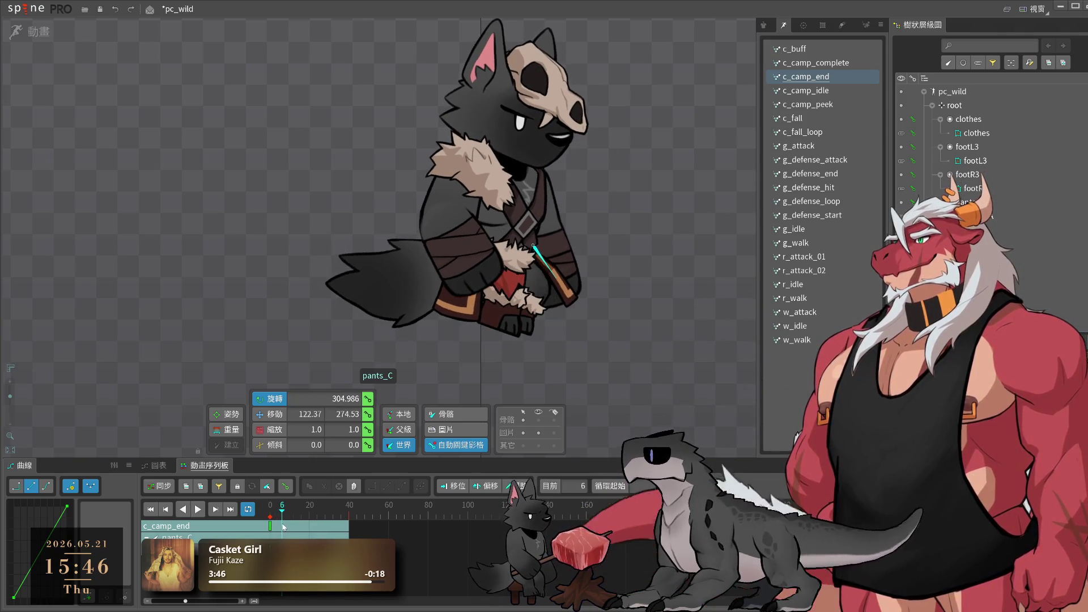
pyautogui.click(297, 516)
pyautogui.moveTo(297, 516); pyautogui.dragTo(291, 519)
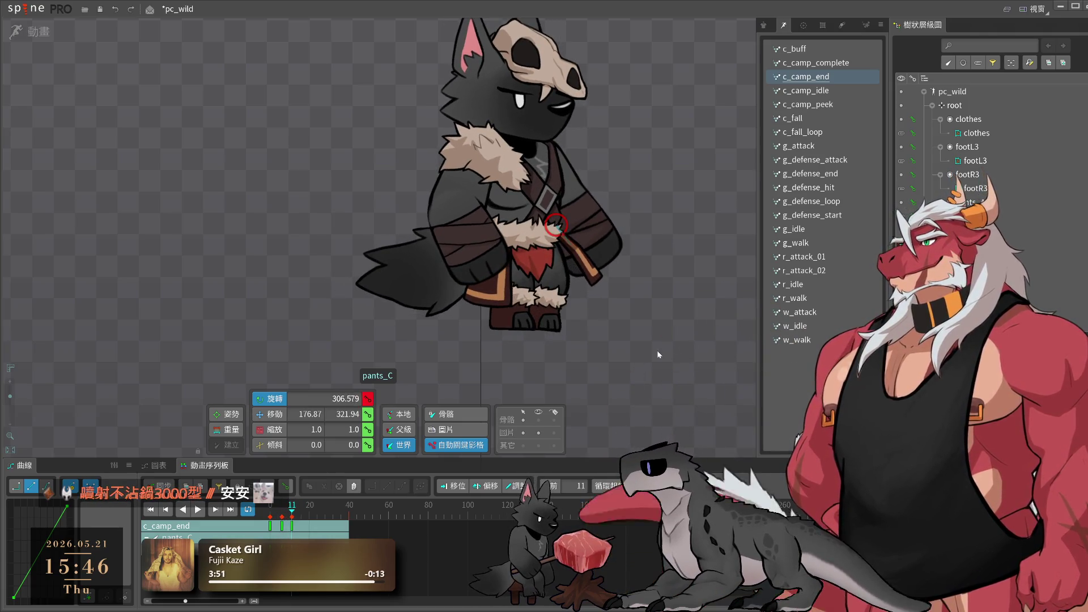
pyautogui.click(267, 518)
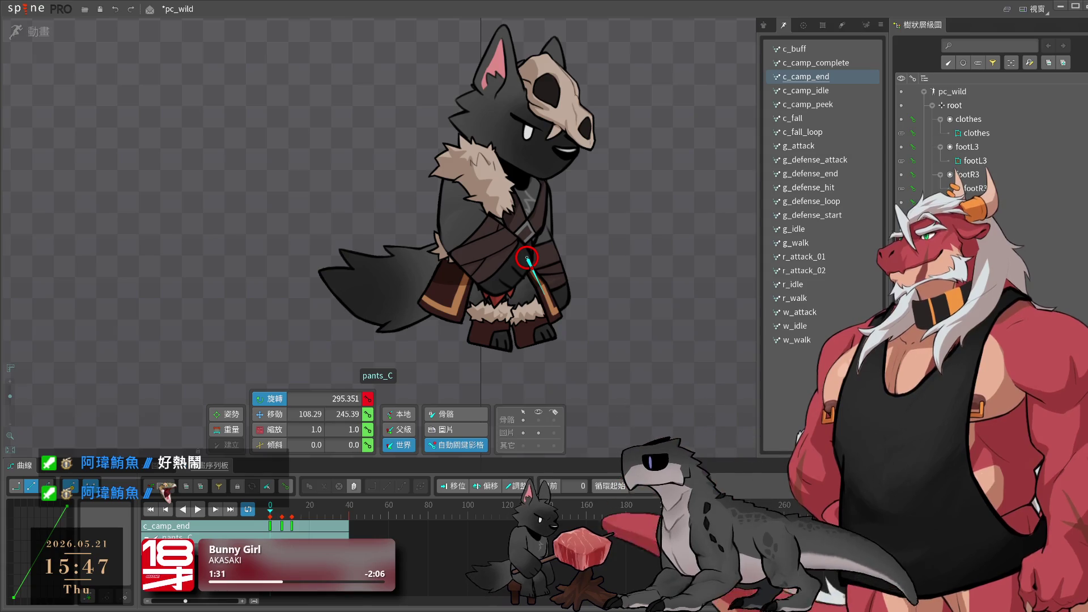
pyautogui.press('space')
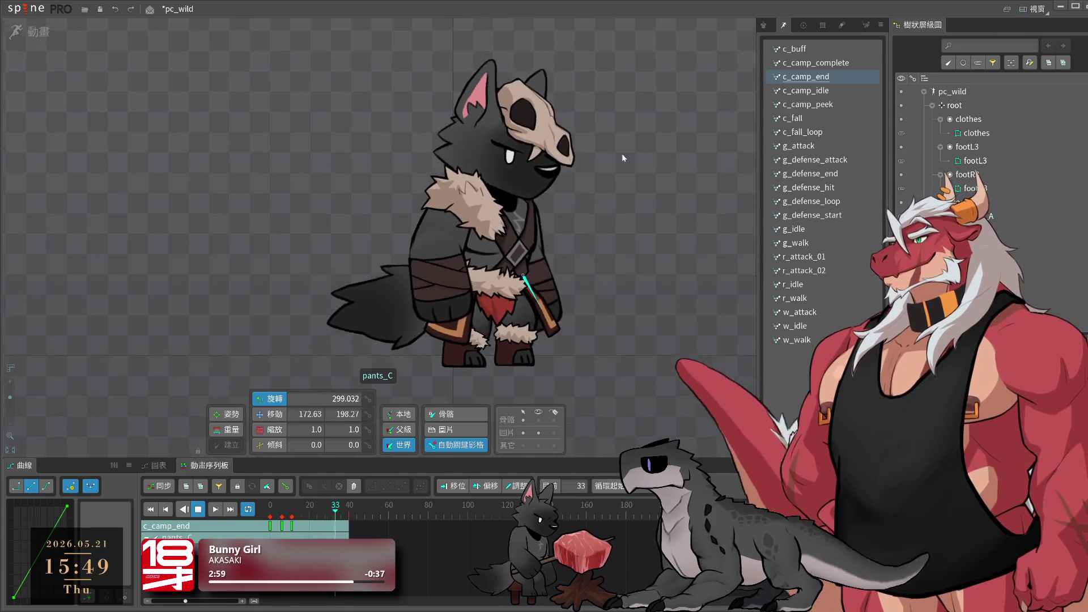
# - Shift the pants_C keys three frames later and play back to review the timing
pyautogui.click(330, 506)
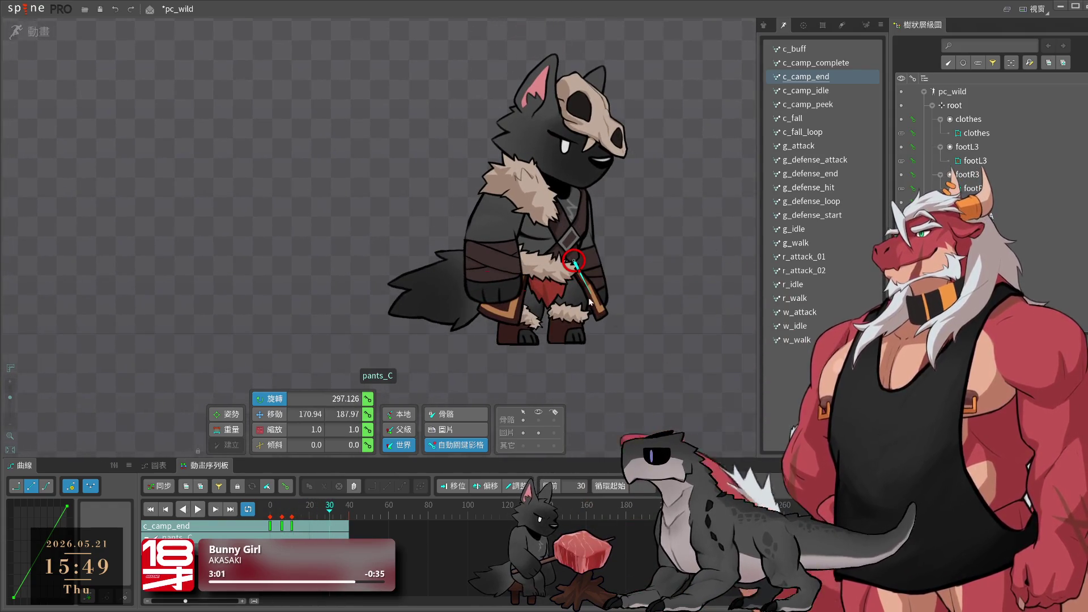
pyautogui.click(287, 530)
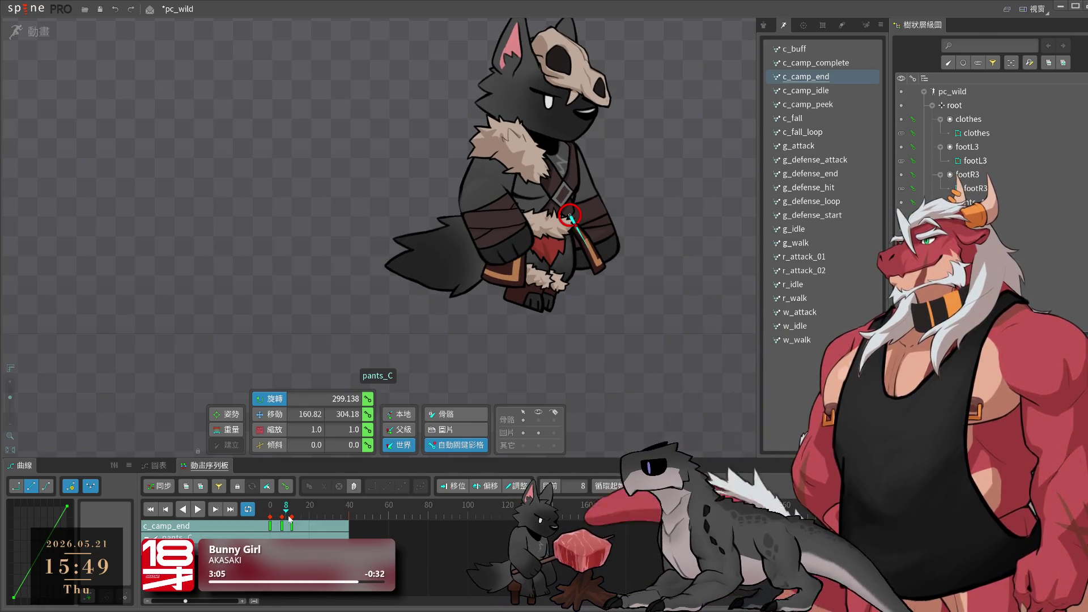
pyautogui.click(290, 521)
pyautogui.moveTo(281, 527); pyautogui.dragTo(288, 529)
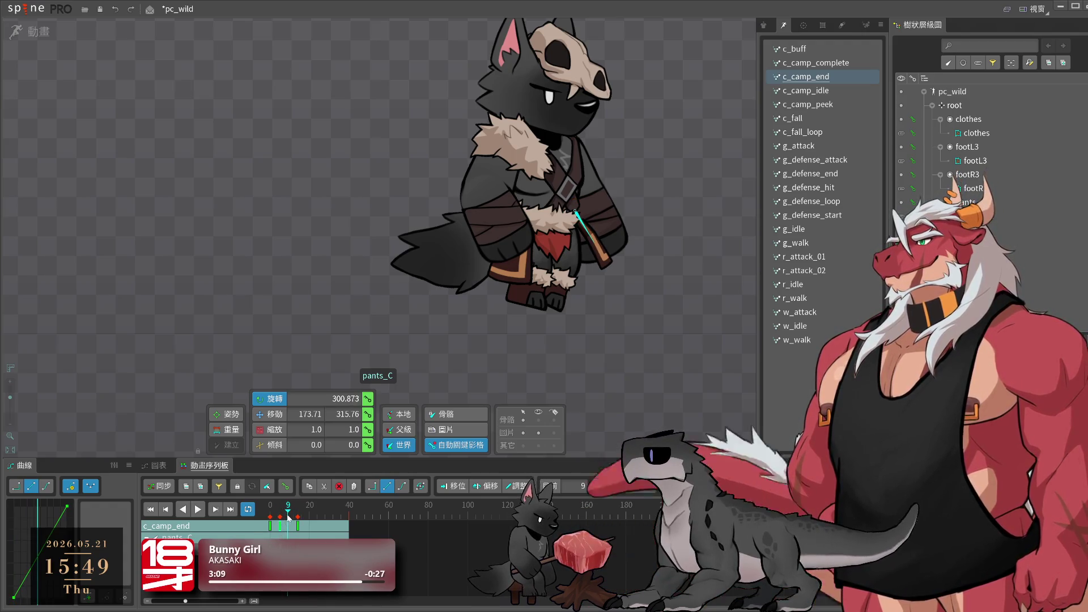
pyautogui.press('space')
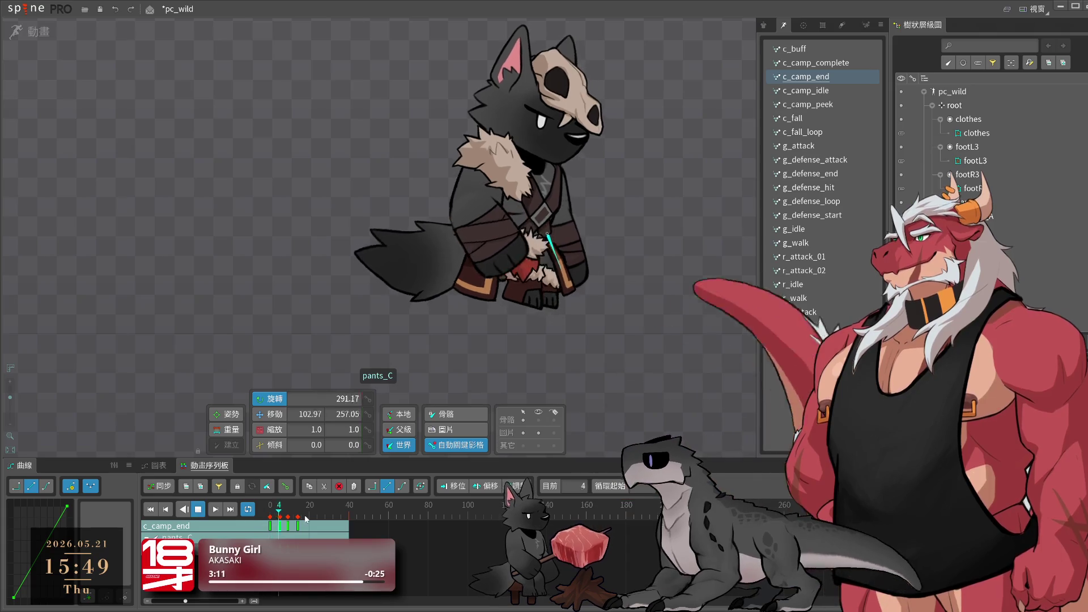
# - Key pants_C rotations at frames 21, 31 and 40 with Bezier easing, then play back
pyautogui.click(314, 521)
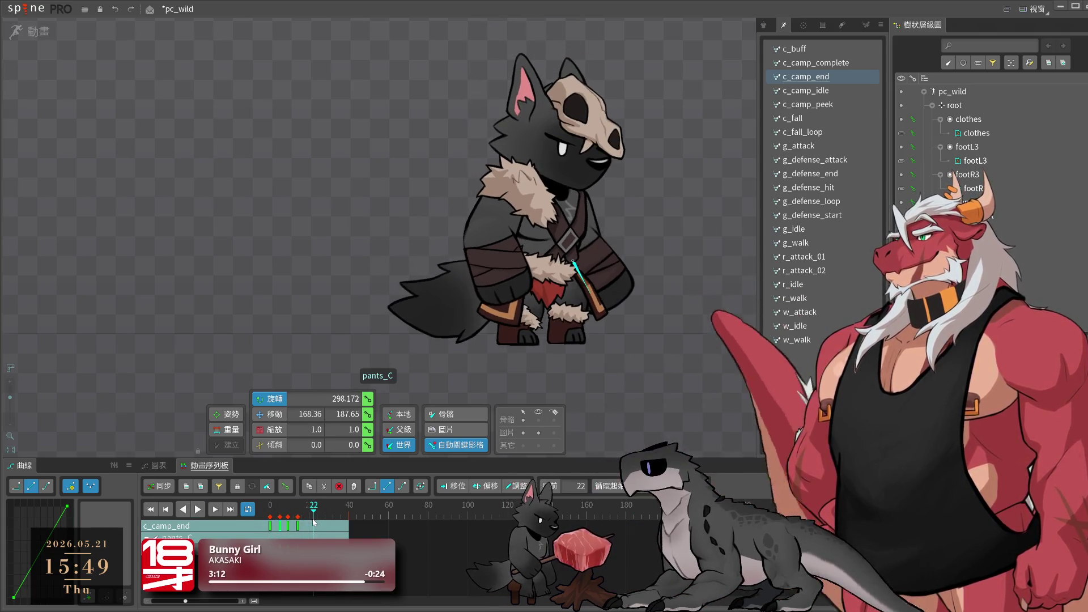
pyautogui.click(311, 521)
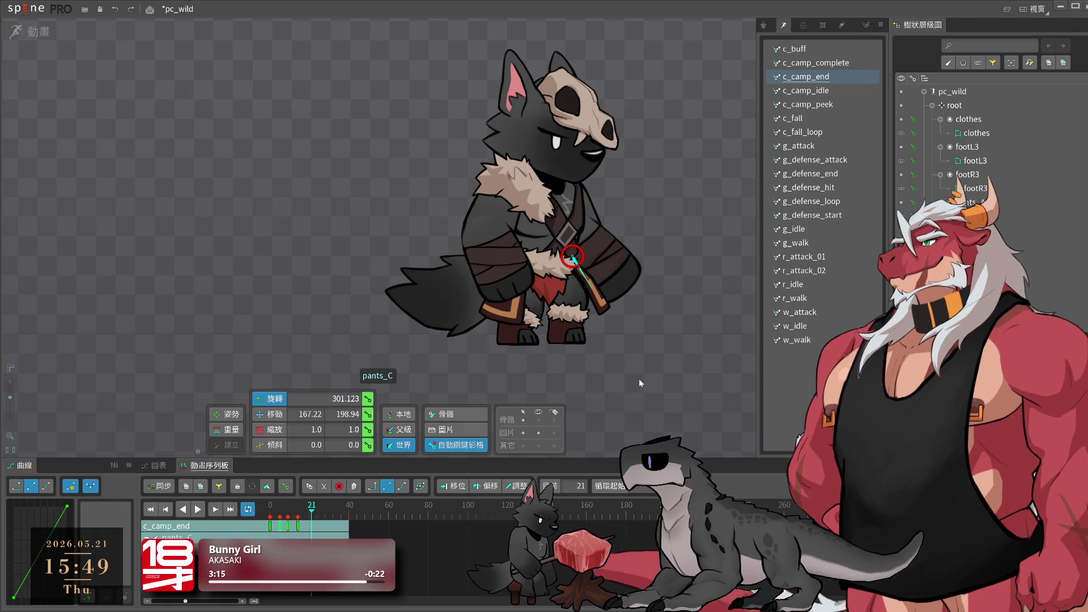
pyautogui.moveTo(641, 378)
pyautogui.mouseDown()
pyautogui.moveTo(613, 400)
pyautogui.moveTo(641, 382)
pyautogui.mouseUp()
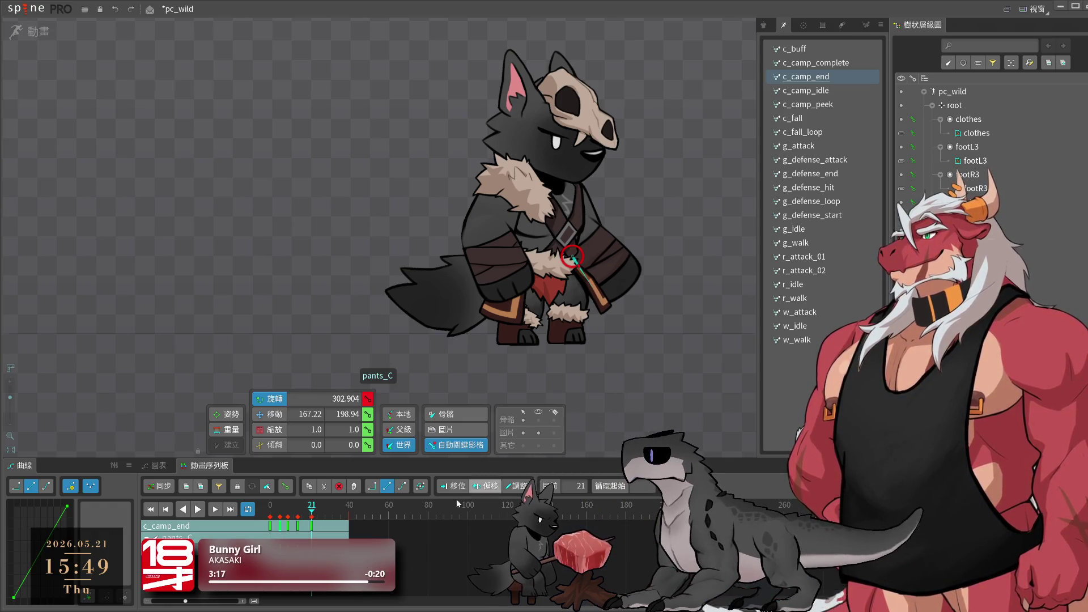
pyautogui.moveTo(318, 514); pyautogui.dragTo(332, 514)
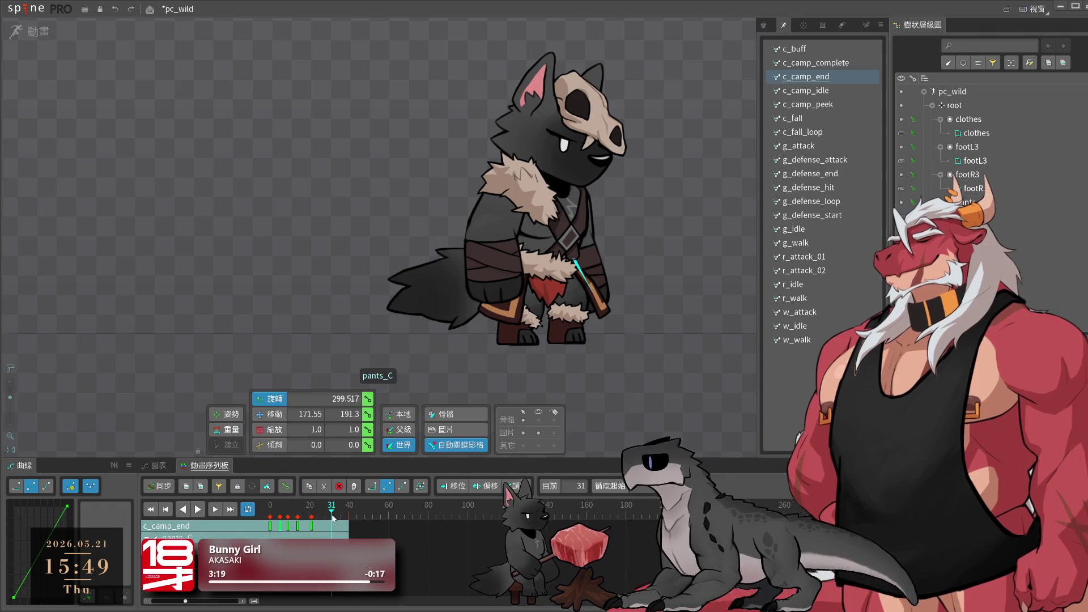
pyautogui.moveTo(711, 342); pyautogui.dragTo(688, 383)
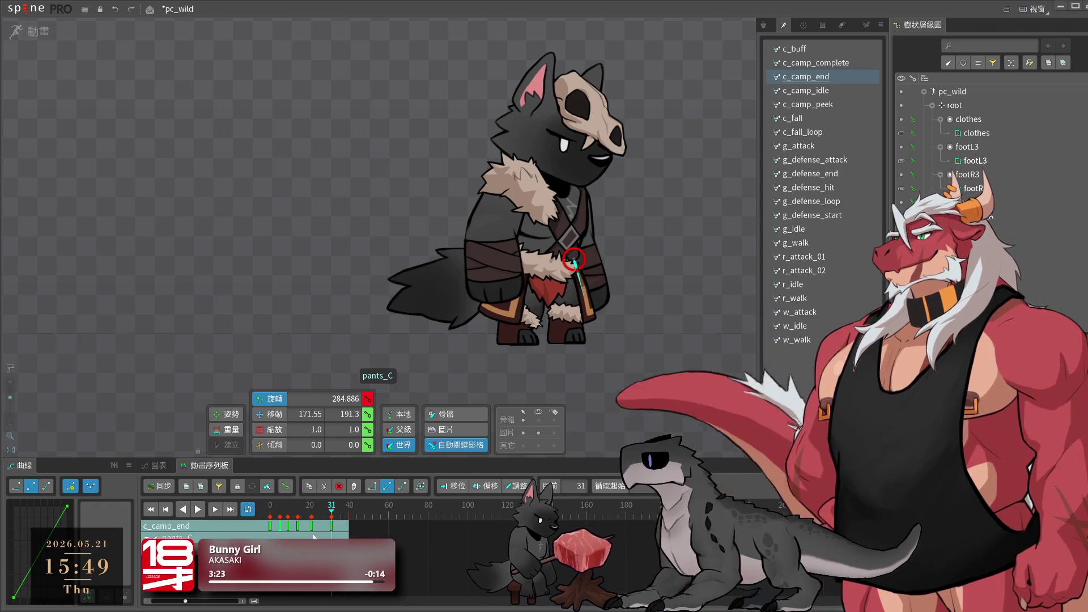
pyautogui.click(348, 527)
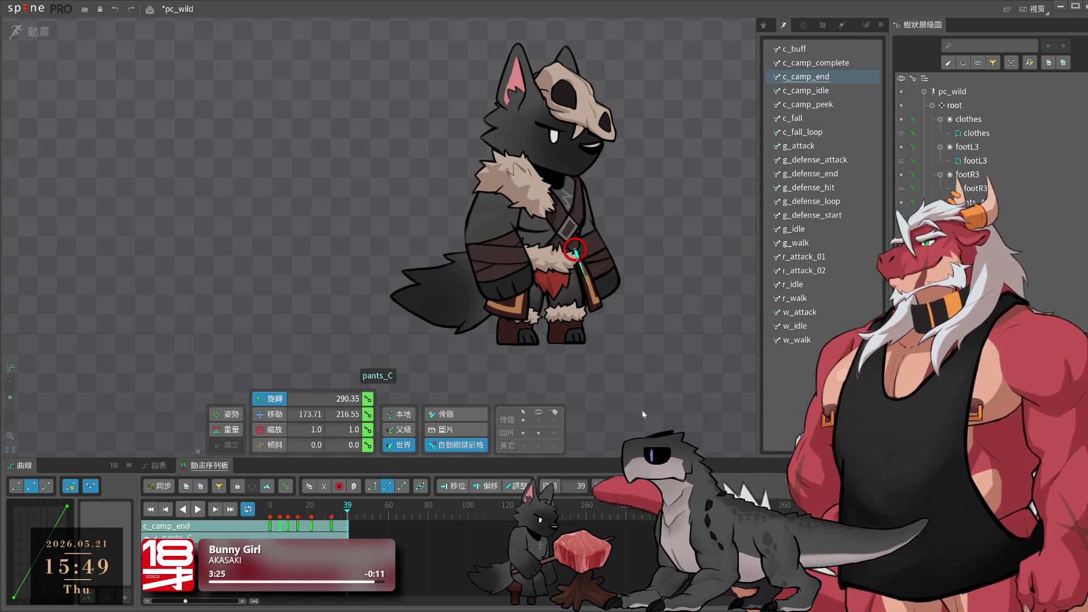
pyautogui.click(349, 527)
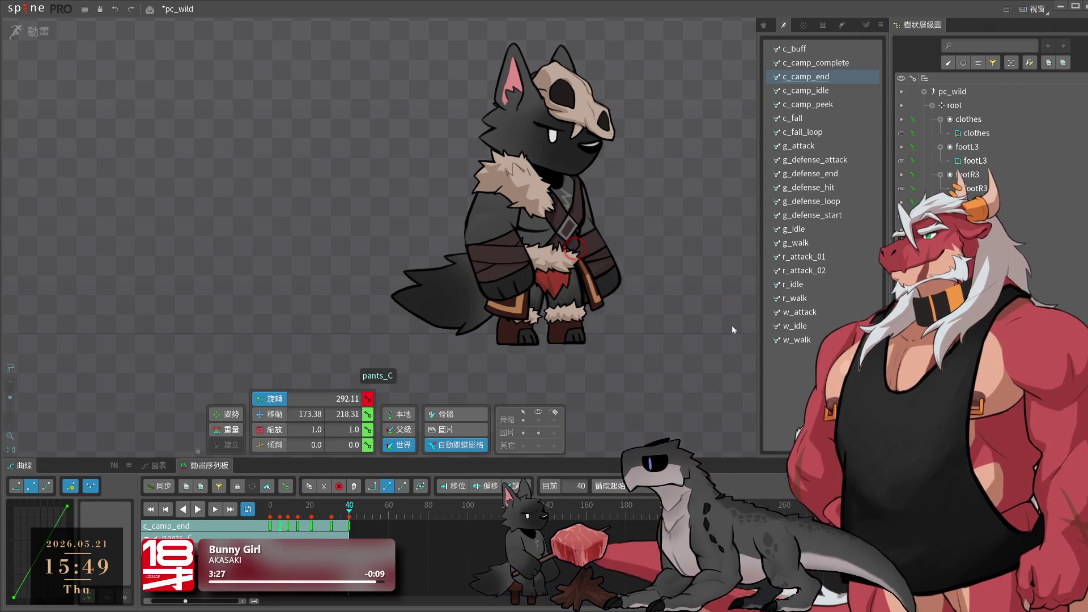
pyautogui.moveTo(733, 325); pyautogui.dragTo(715, 366)
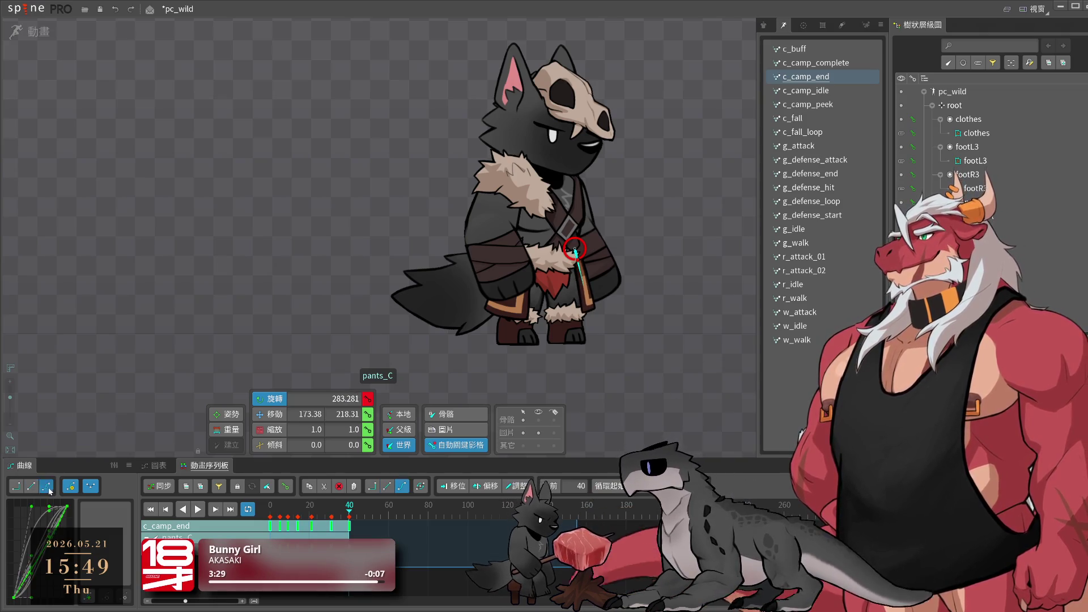
pyautogui.click(46, 486)
pyautogui.press('space')
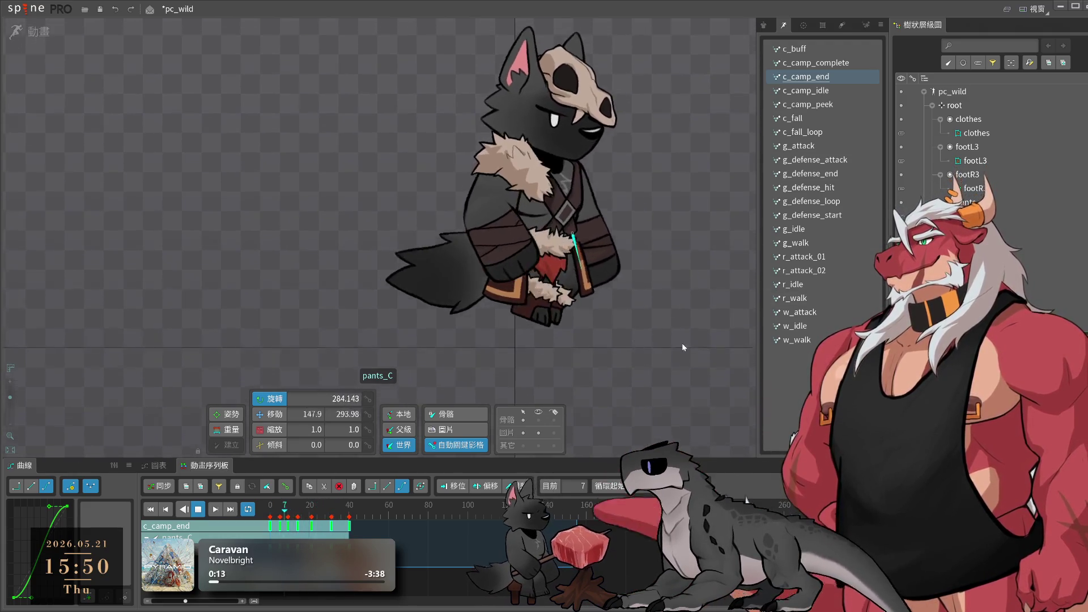
# - Select pants_C2 and key its rotation at frames 4 and 14
pyautogui.click(593, 305)
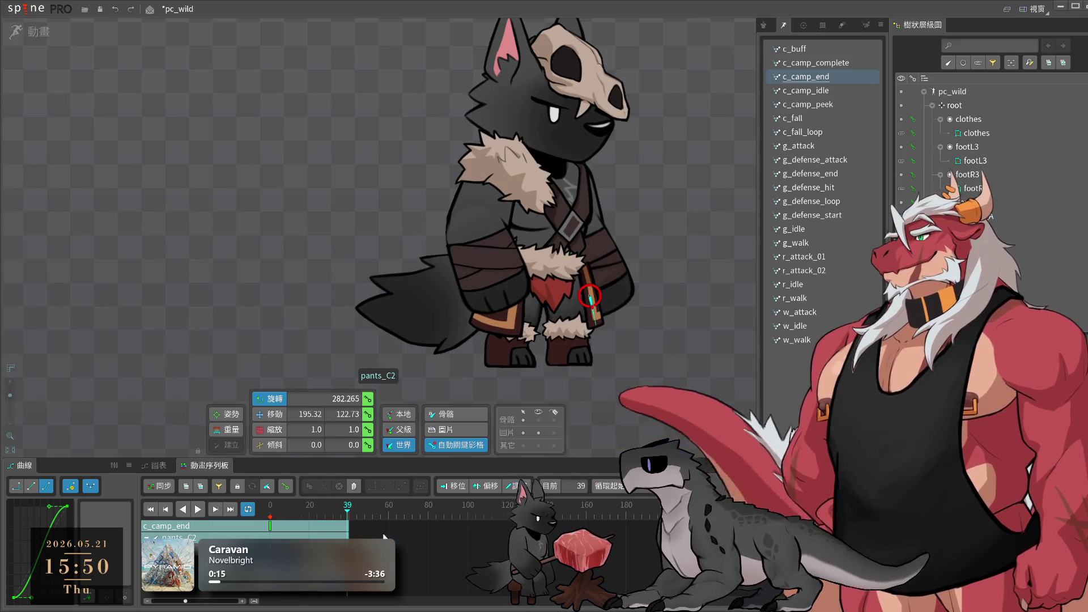
pyautogui.click(274, 516)
pyautogui.click(278, 510)
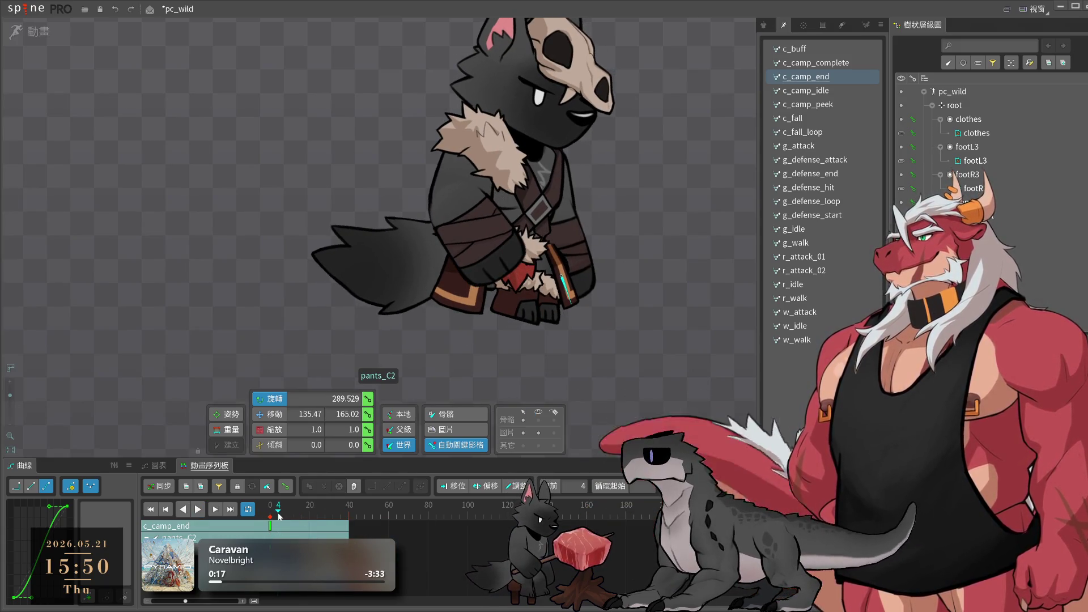
pyautogui.moveTo(561, 276); pyautogui.dragTo(557, 424)
pyautogui.moveTo(275, 514); pyautogui.dragTo(297, 510)
pyautogui.moveTo(623, 317); pyautogui.dragTo(655, 387)
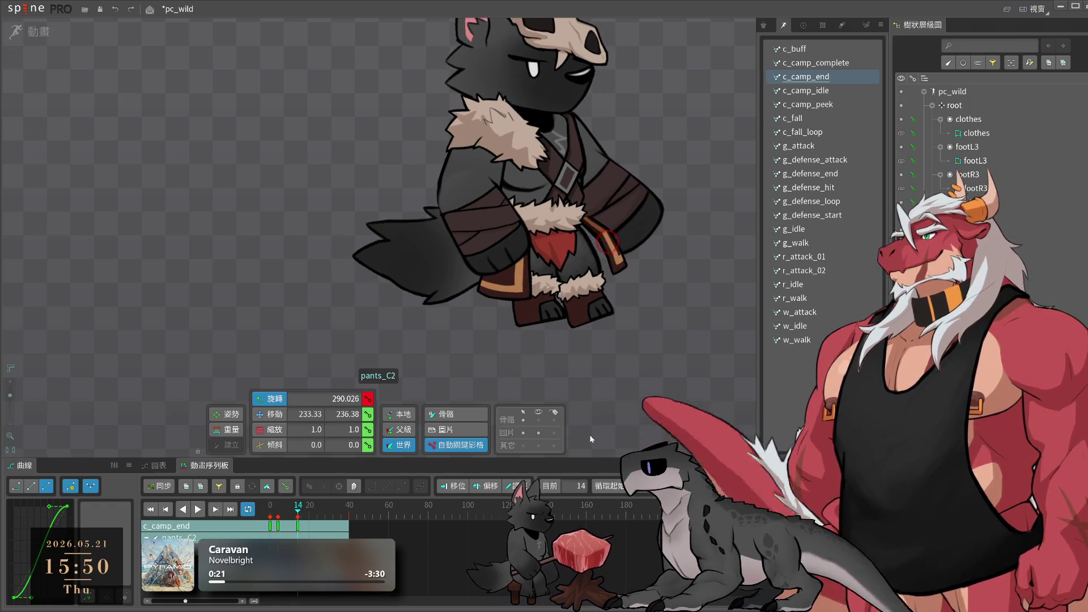
# - Key pants_C2 pointing straight down at frame 30 and fine-tune it to 289.221 at frame 40
pyautogui.click(311, 507)
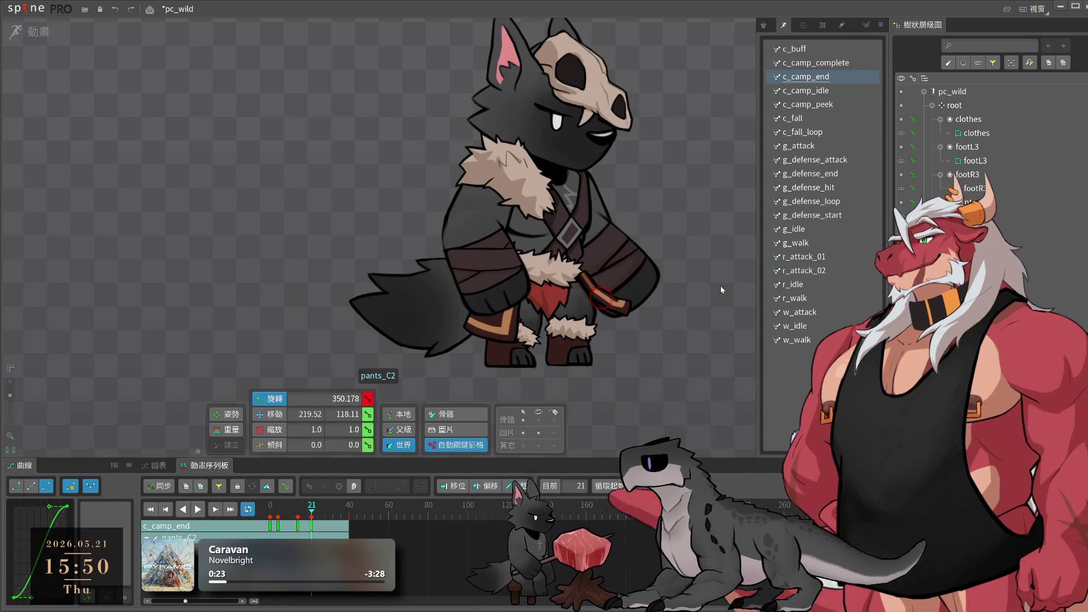
pyautogui.click(331, 517)
pyautogui.moveTo(623, 327); pyautogui.dragTo(590, 362)
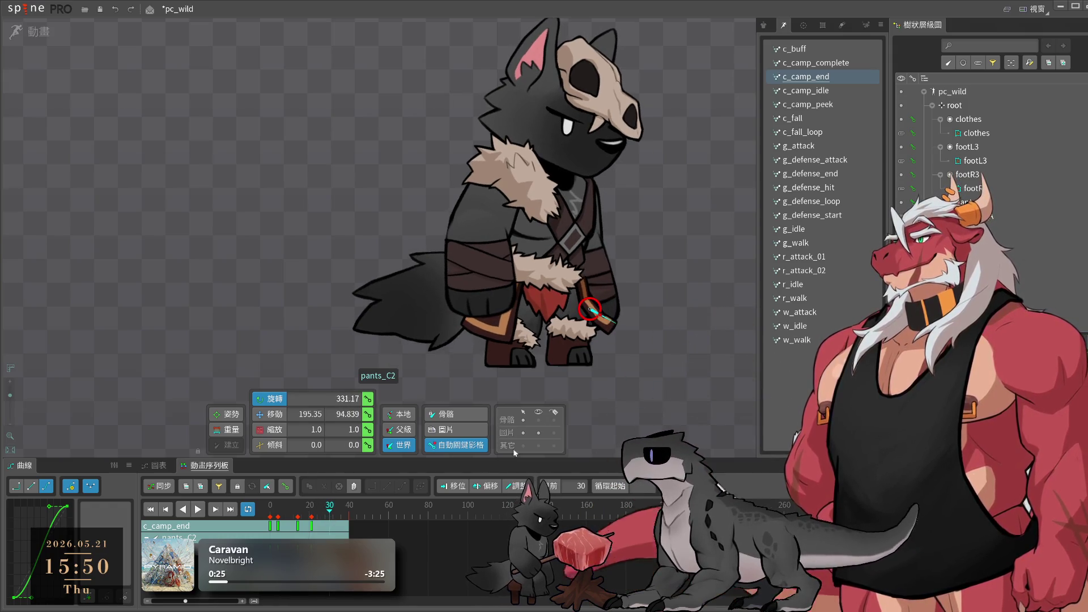
pyautogui.click(347, 516)
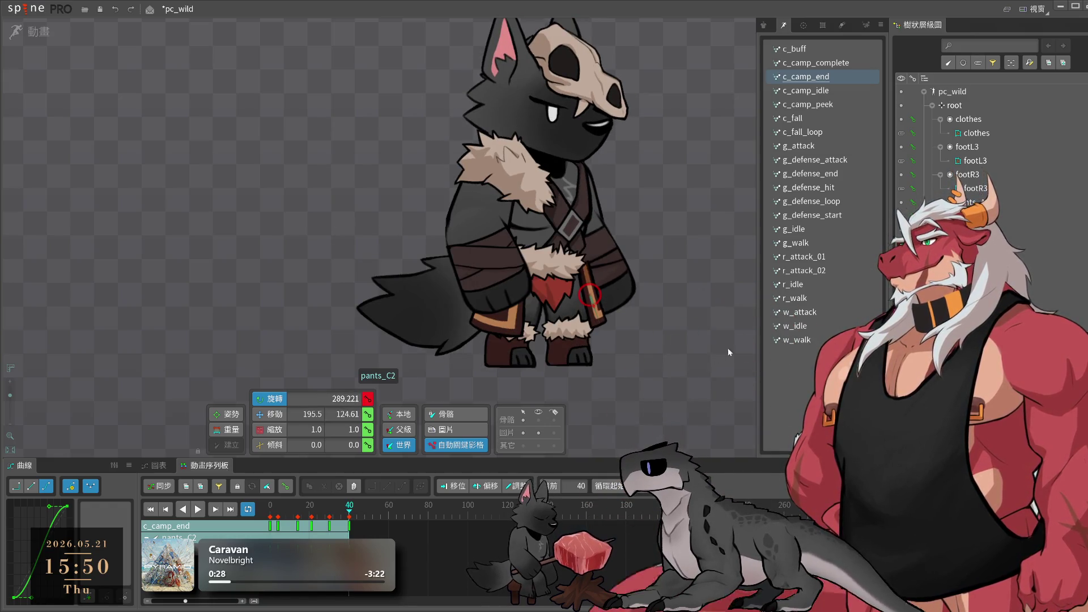
pyautogui.moveTo(590, 294); pyautogui.dragTo(592, 300)
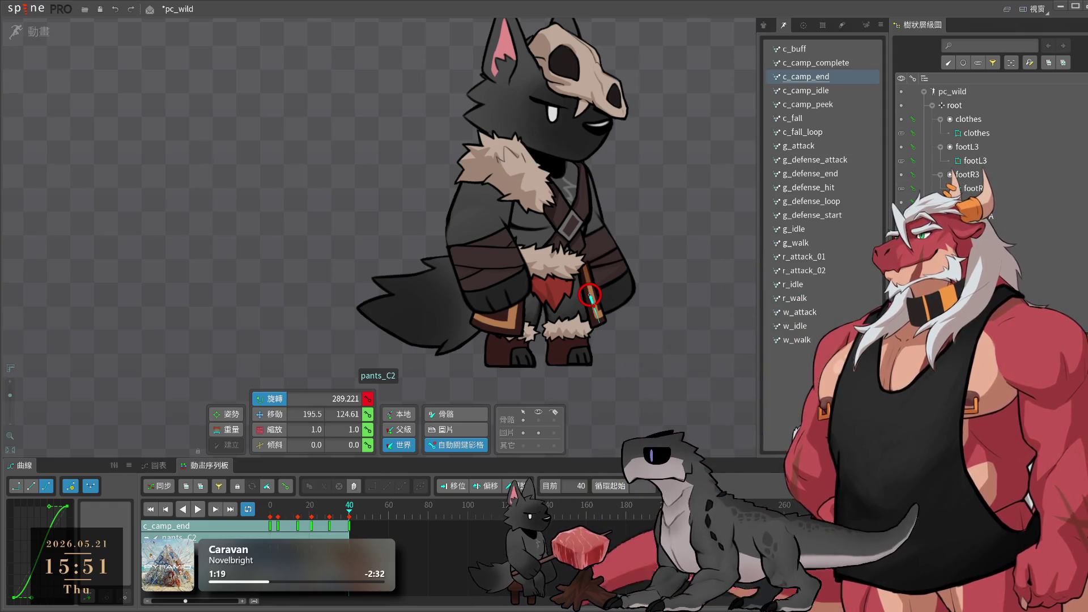
# - Replay c_camp_end from frame 0, zooming in to watch the pants motion closely
pyautogui.press('Home')
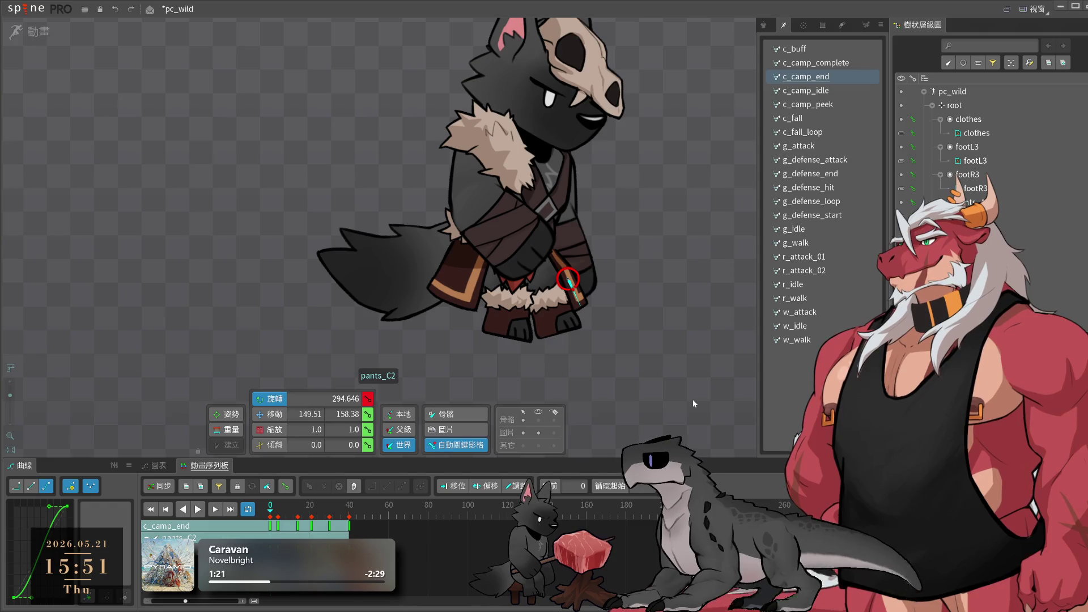
pyautogui.press('space')
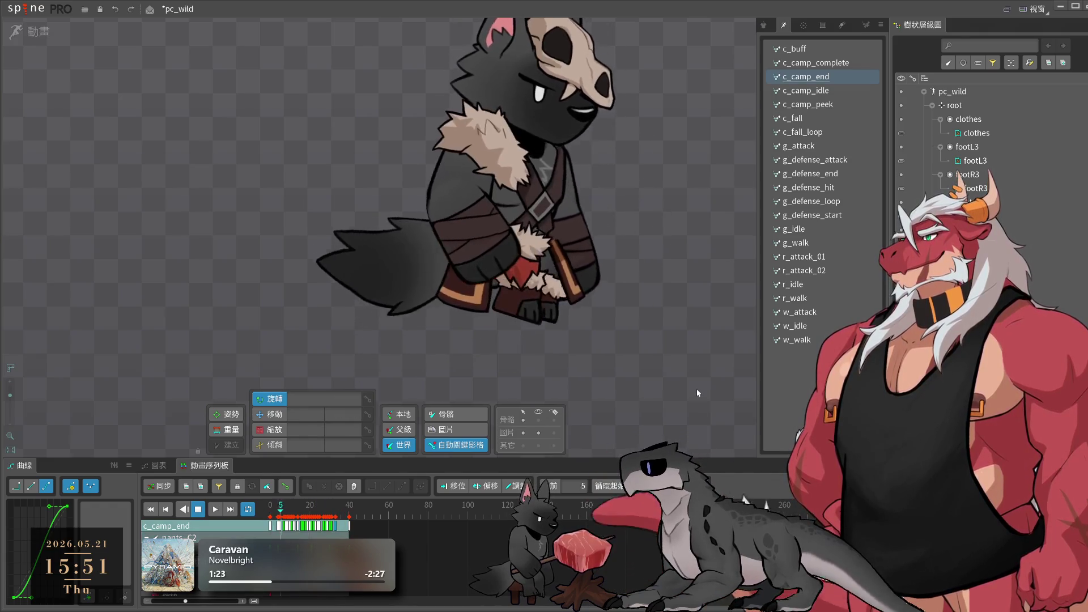
pyautogui.press('space')
pyautogui.scroll(2, 570, 373)
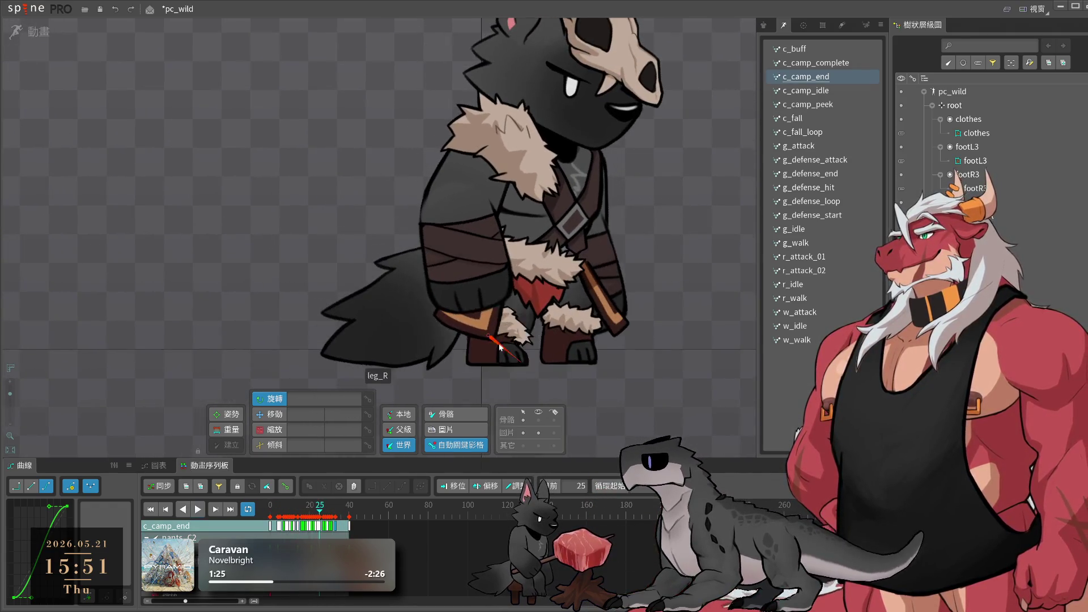
pyautogui.press('space')
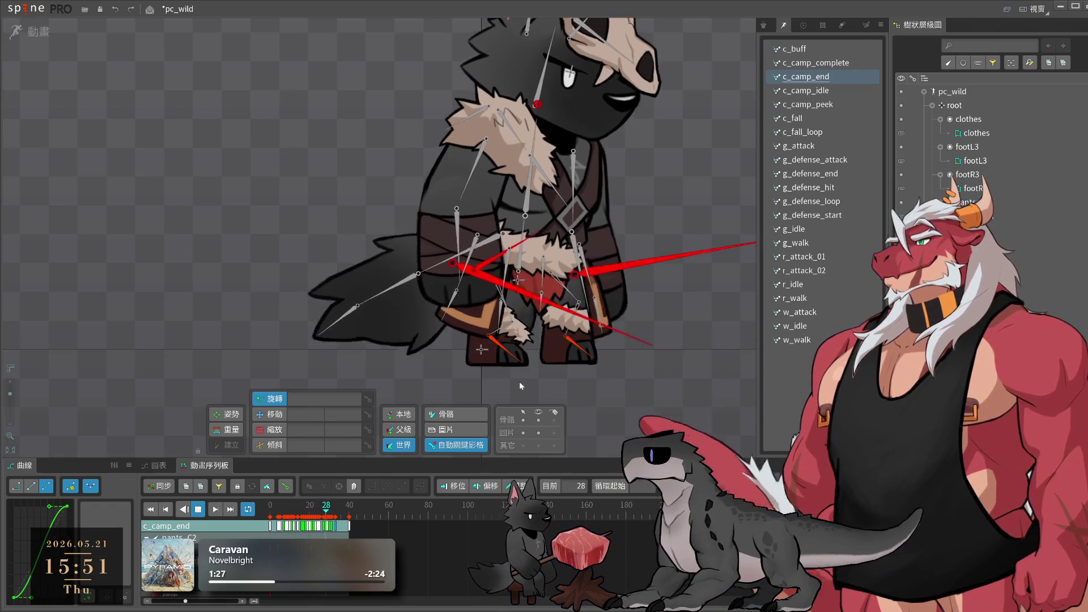
# - At frame 6, select pants_A together with its neighbouring bone
pyautogui.press('space')
pyautogui.click(482, 219)
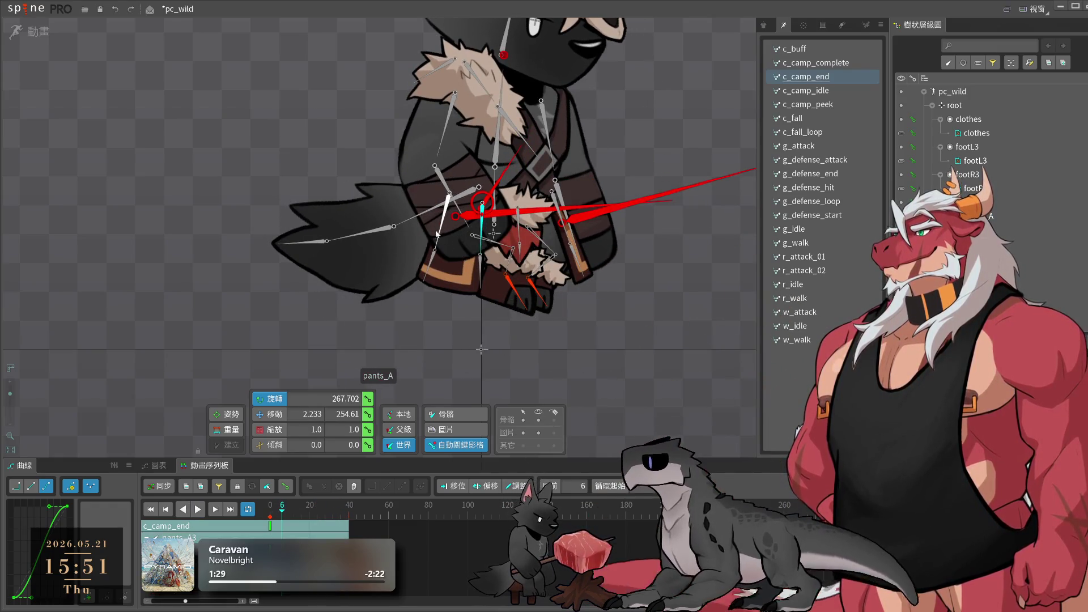
pyautogui.keyDown('ctrl'); pyautogui.click(437, 233); pyautogui.keyUp('ctrl')
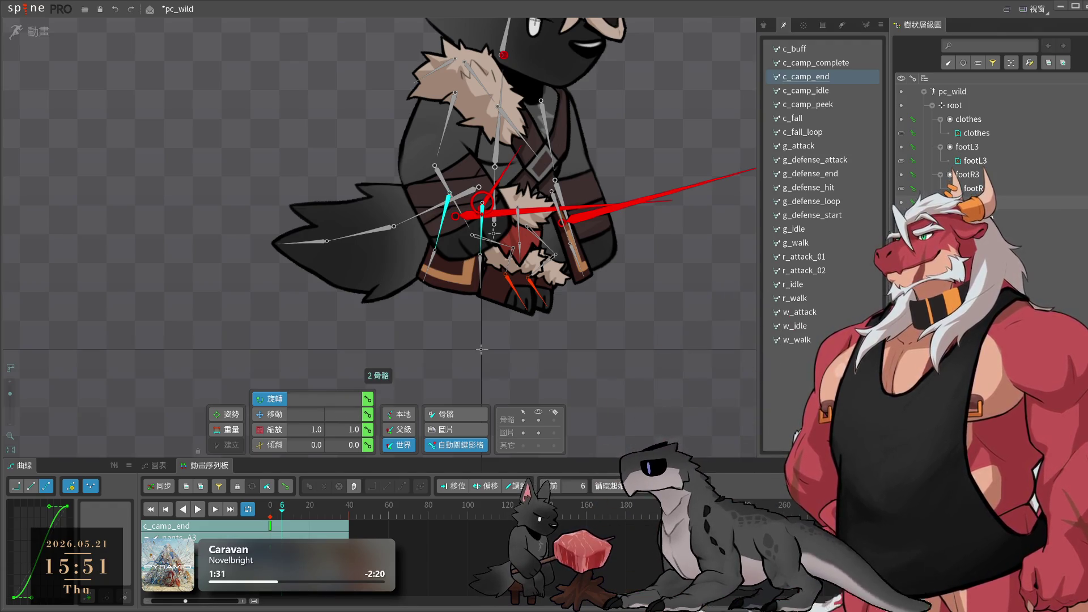